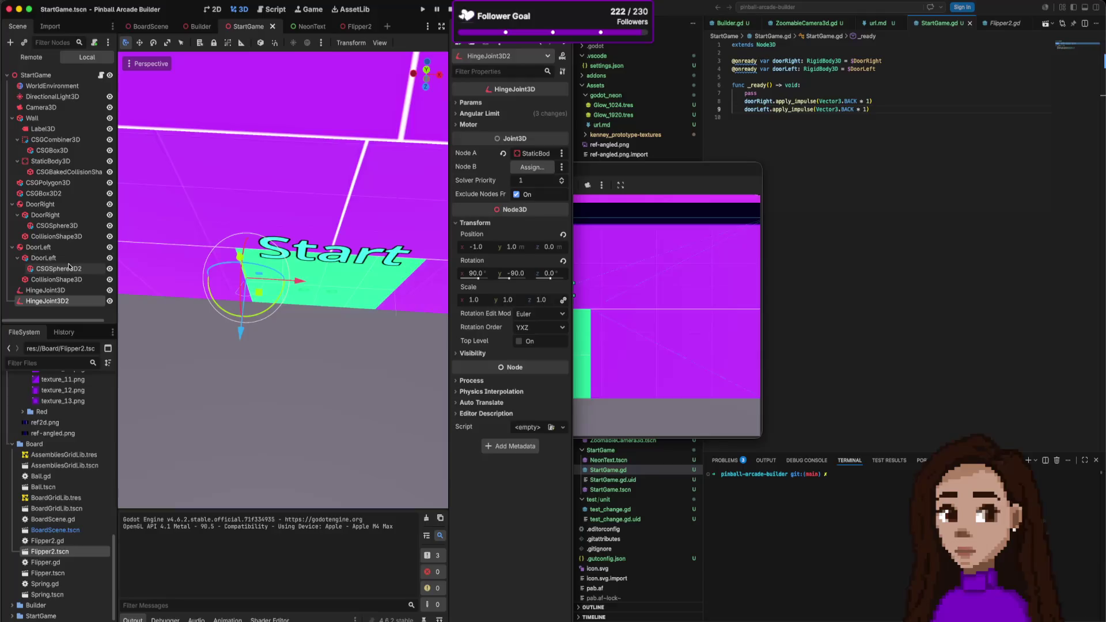
# Step: Assign DoorLeft to HingeJoint3D2's Node B, test-run the start screen, and reselect DoorLeft
pyautogui.moveTo(38, 247)
pyautogui.mouseDown()
pyautogui.moveTo(496, 183)
pyautogui.moveTo(532, 168)
pyautogui.mouseUp()
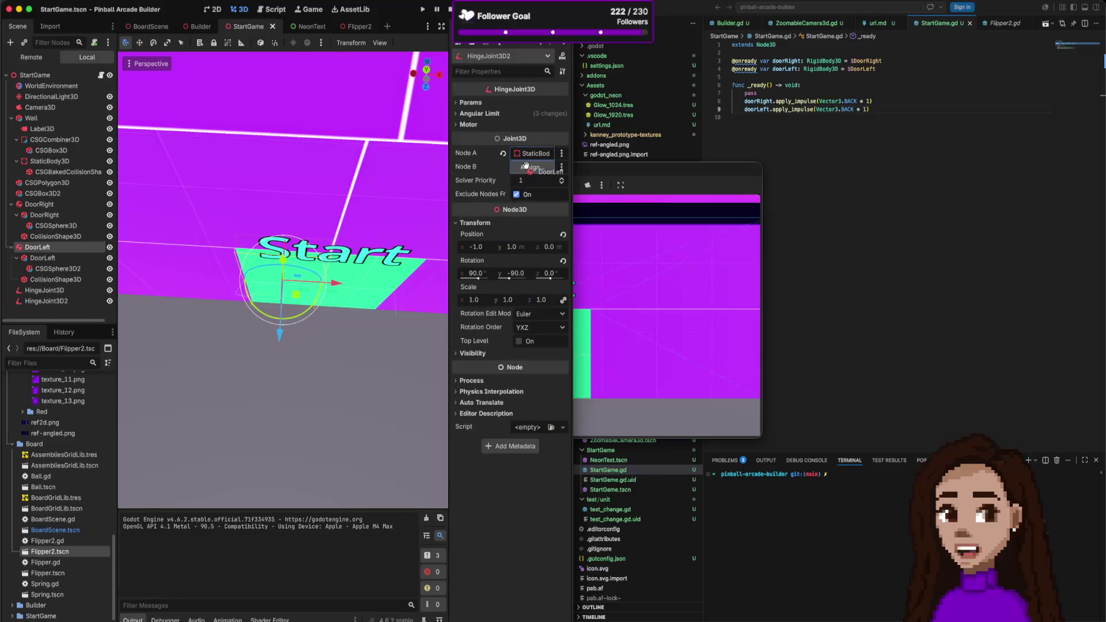
pyautogui.press('super+b')
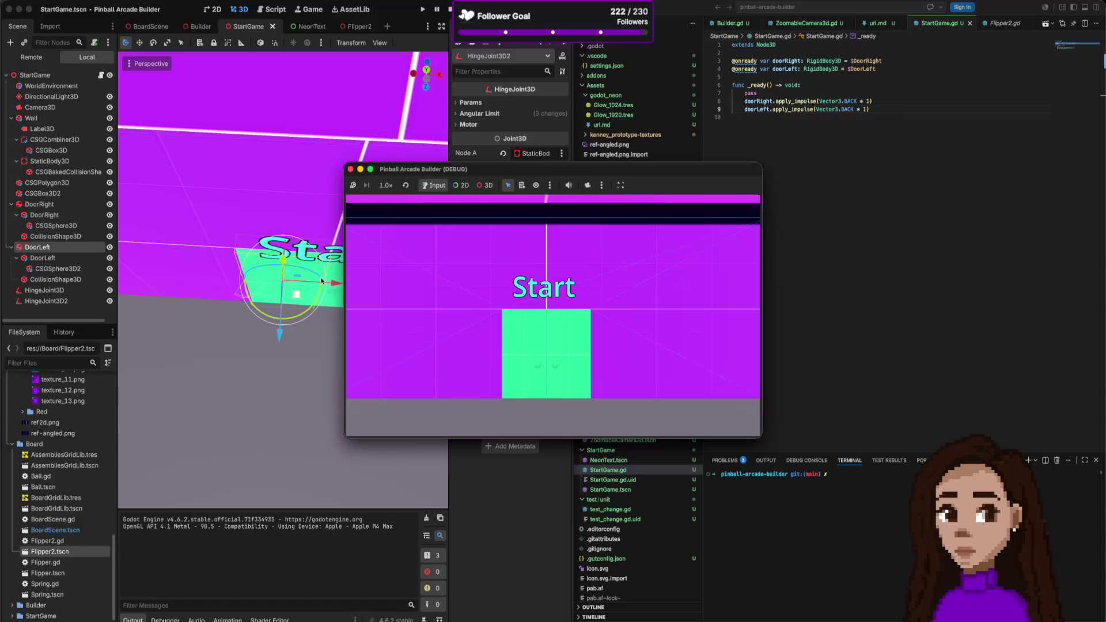
pyautogui.click(848, 124)
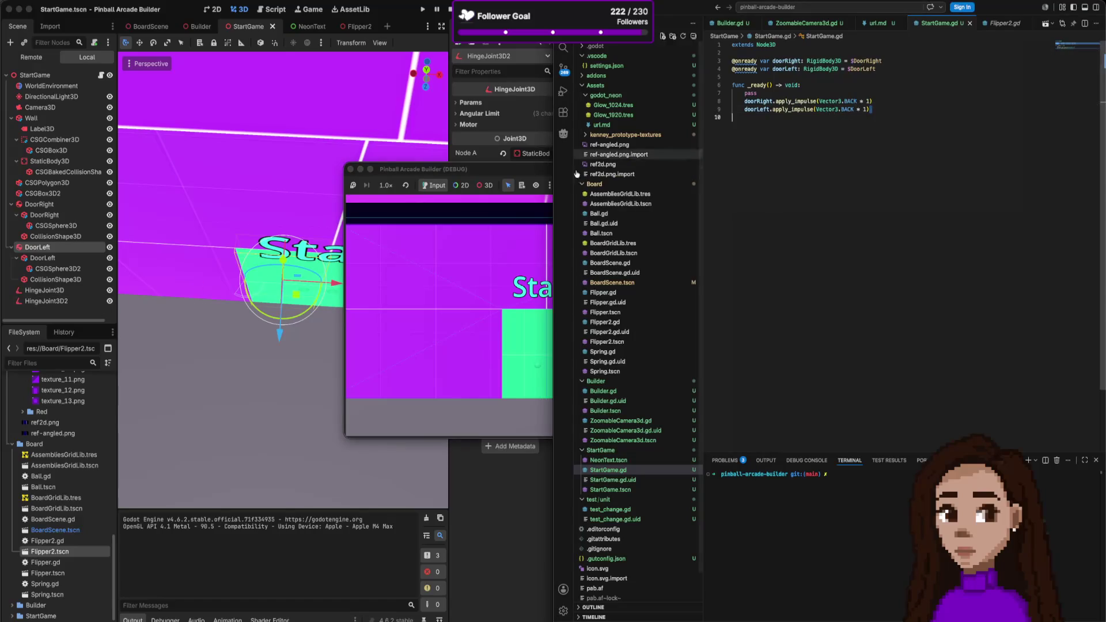
pyautogui.click(75, 313)
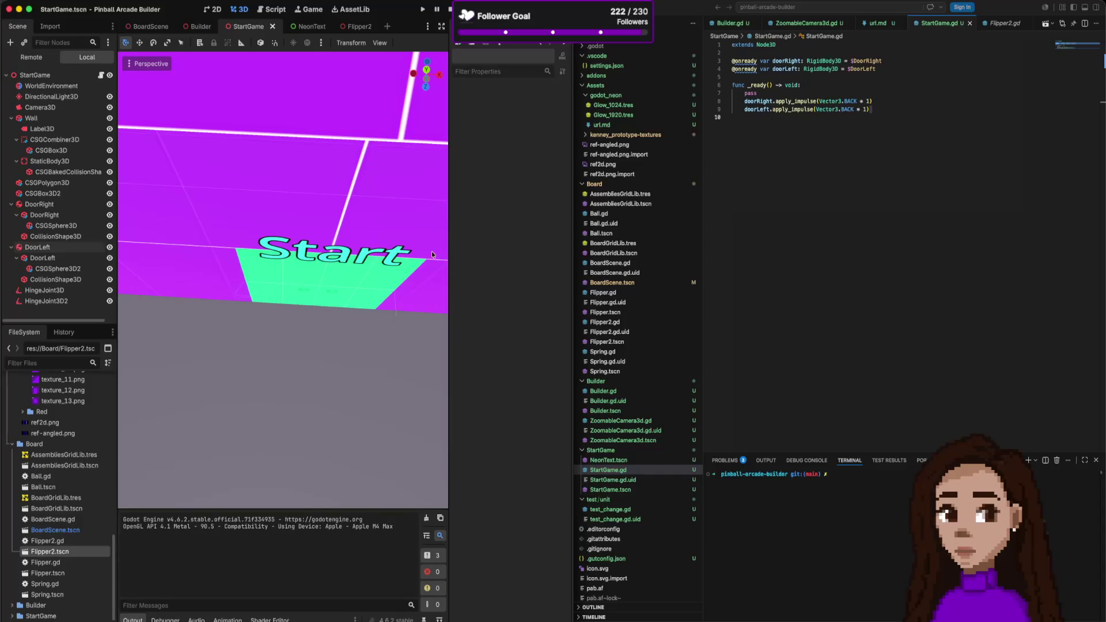
pyautogui.click(79, 247)
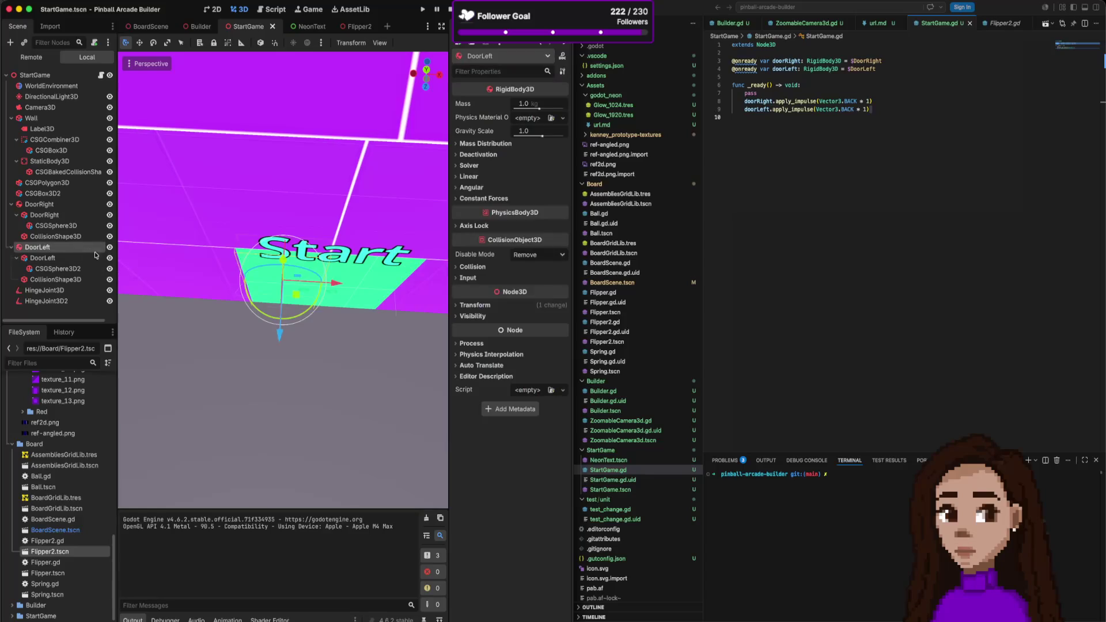
# Step: Untick collision Mask bit 1 on DoorLeft and DoorRight, then rerun the game
pyautogui.click(480, 268)
pyautogui.click(463, 334)
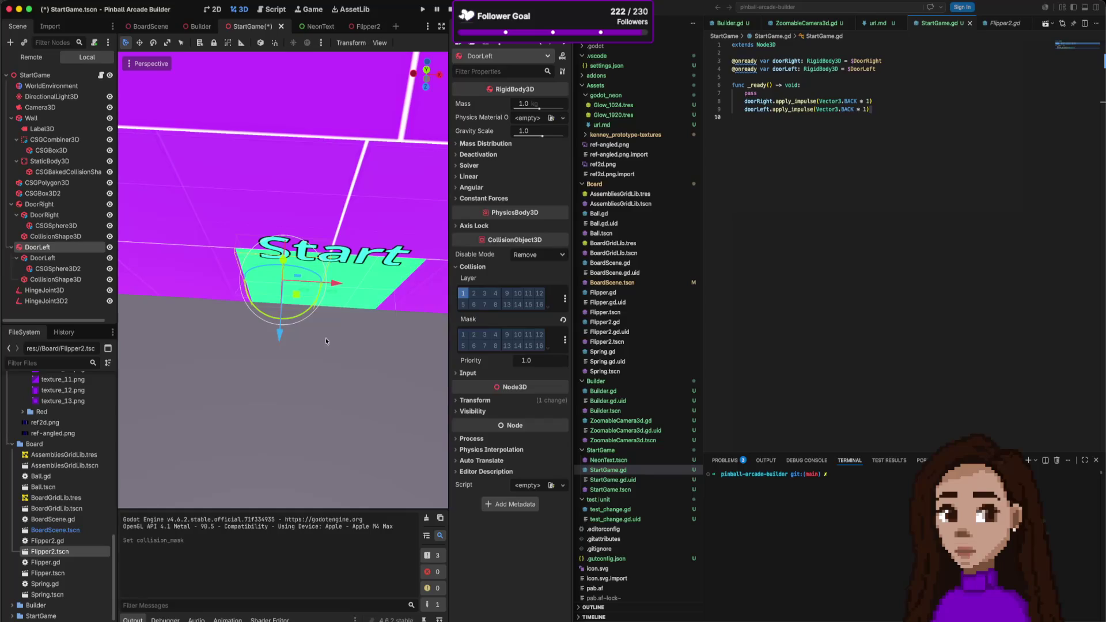
pyautogui.click(70, 260)
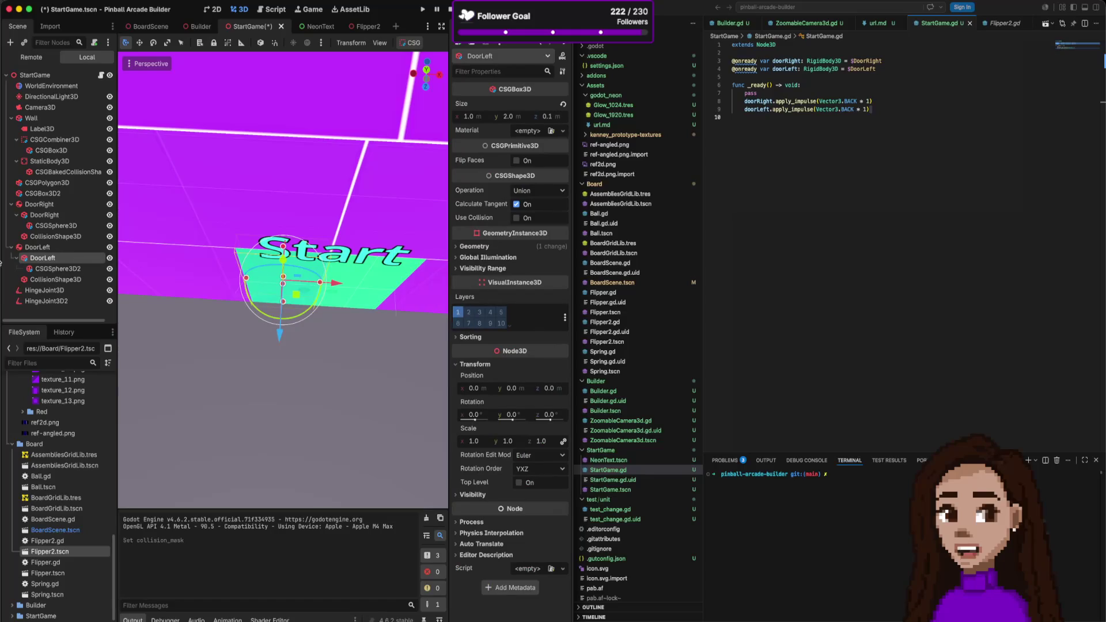
pyautogui.click(40, 204)
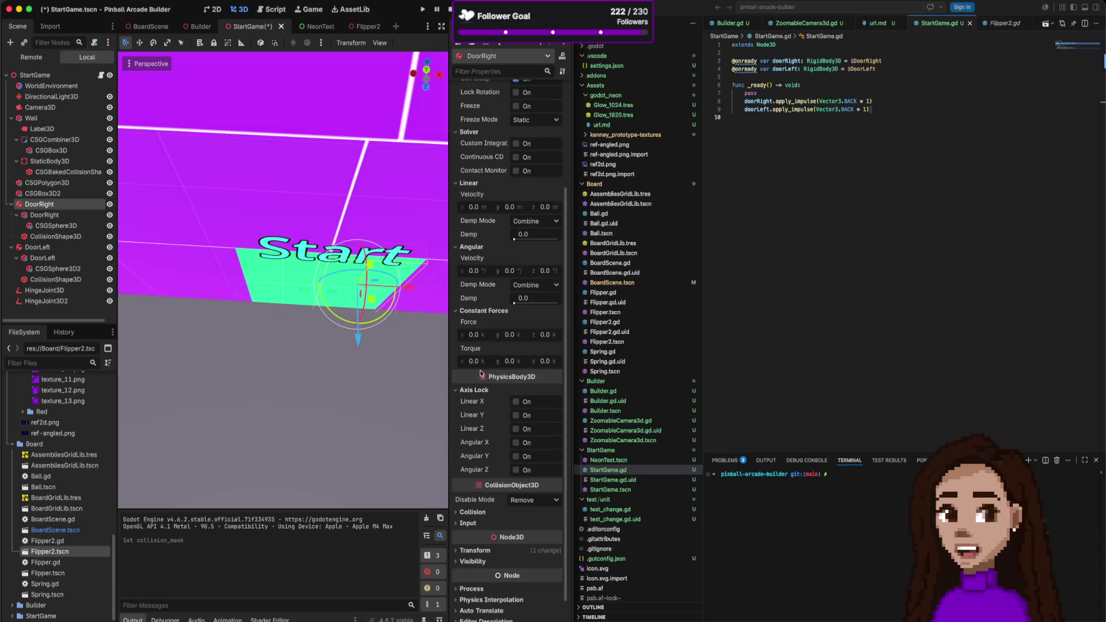
pyautogui.click(475, 513)
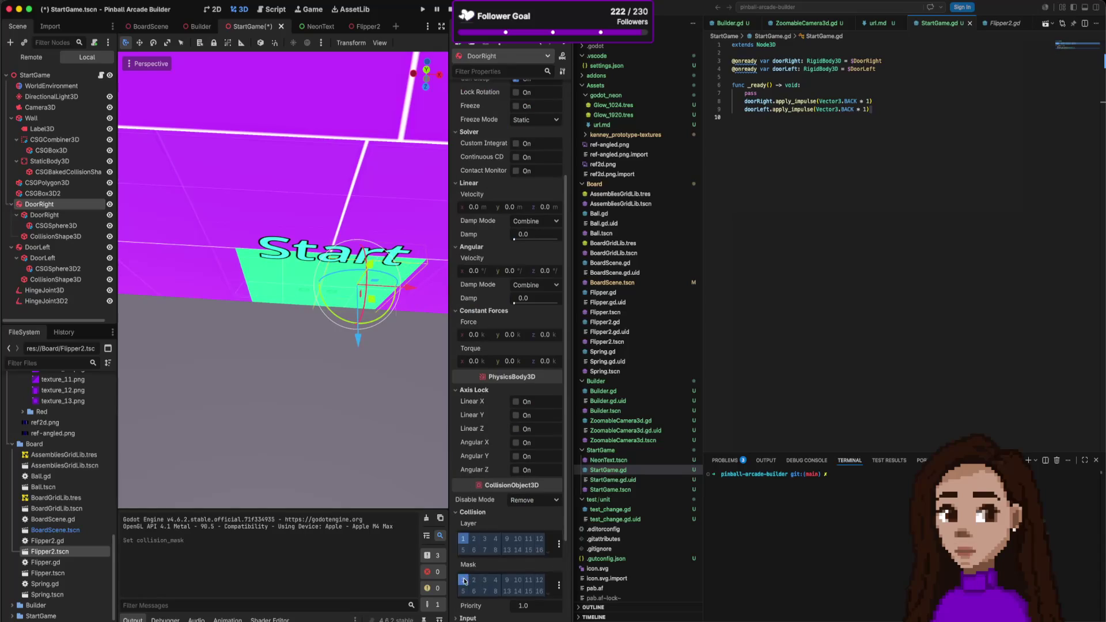
pyautogui.press('super+r')
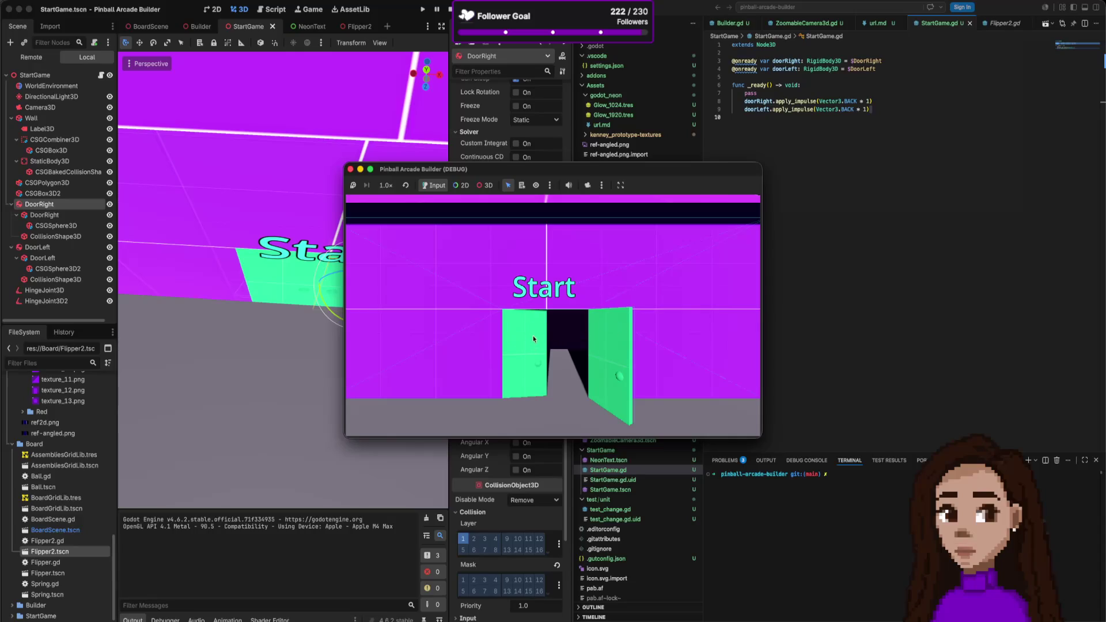
# Step: Change the left door's impulse from Vector3.BACK to Vector3.FORWARD and rerun the game
pyautogui.click(852, 132)
pyautogui.doubleClick(851, 109)
pyautogui.write('FOR')
pyautogui.press('Return')
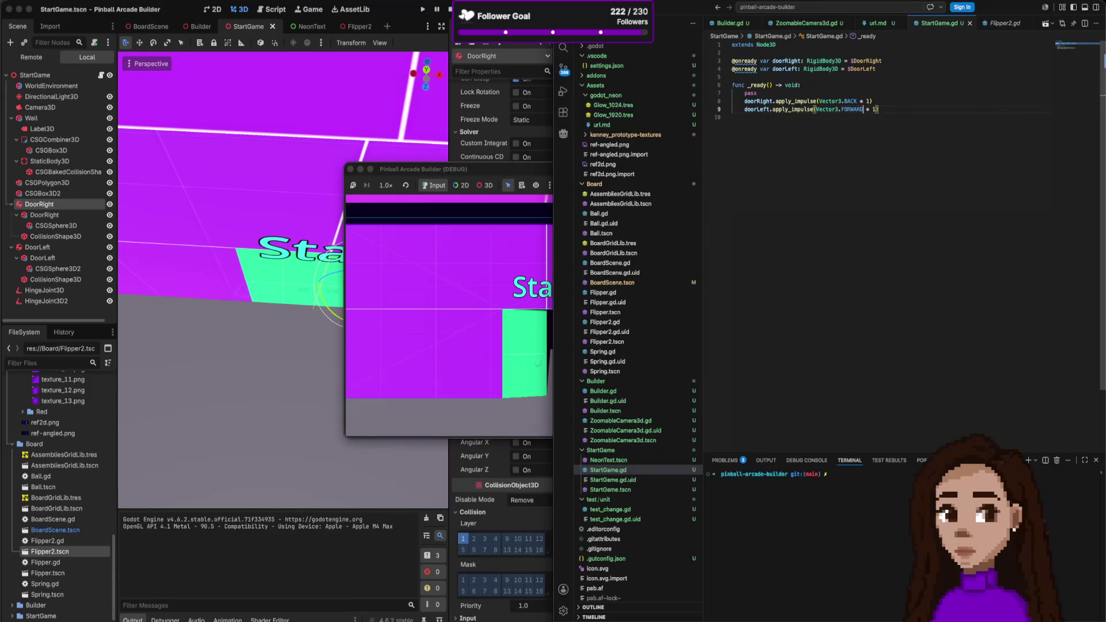
pyautogui.press('super+r')
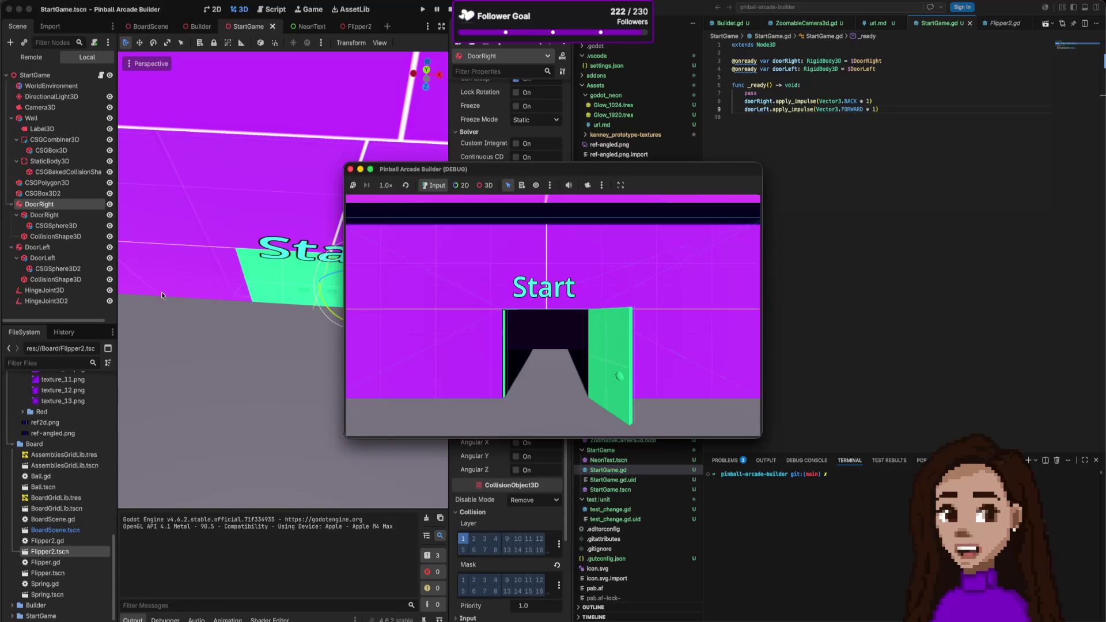
pyautogui.click(46, 300)
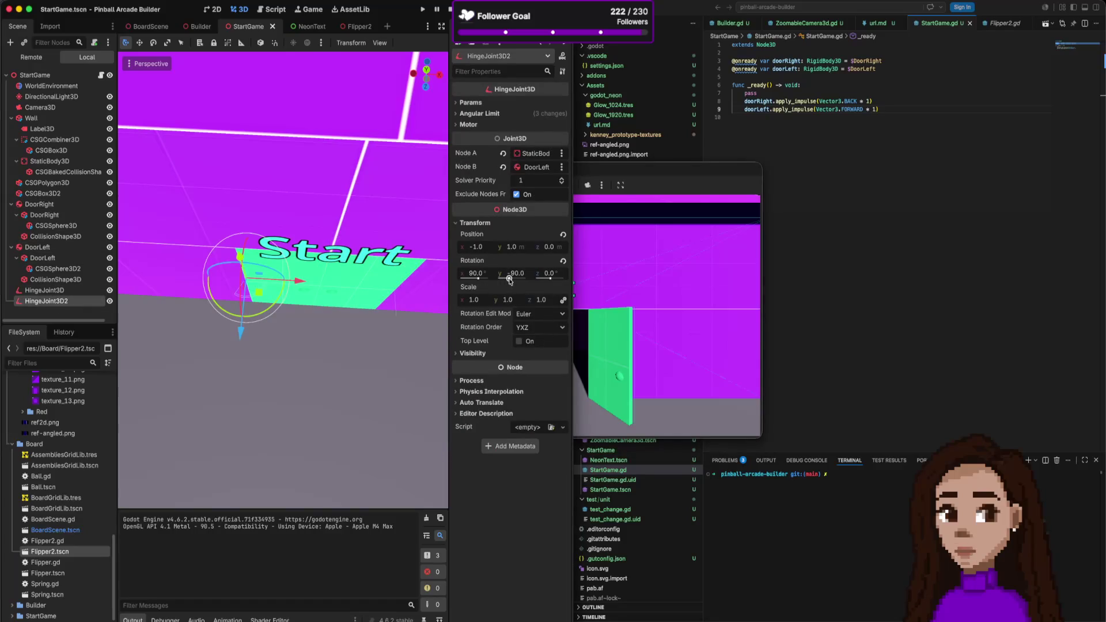
pyautogui.click(647, 175)
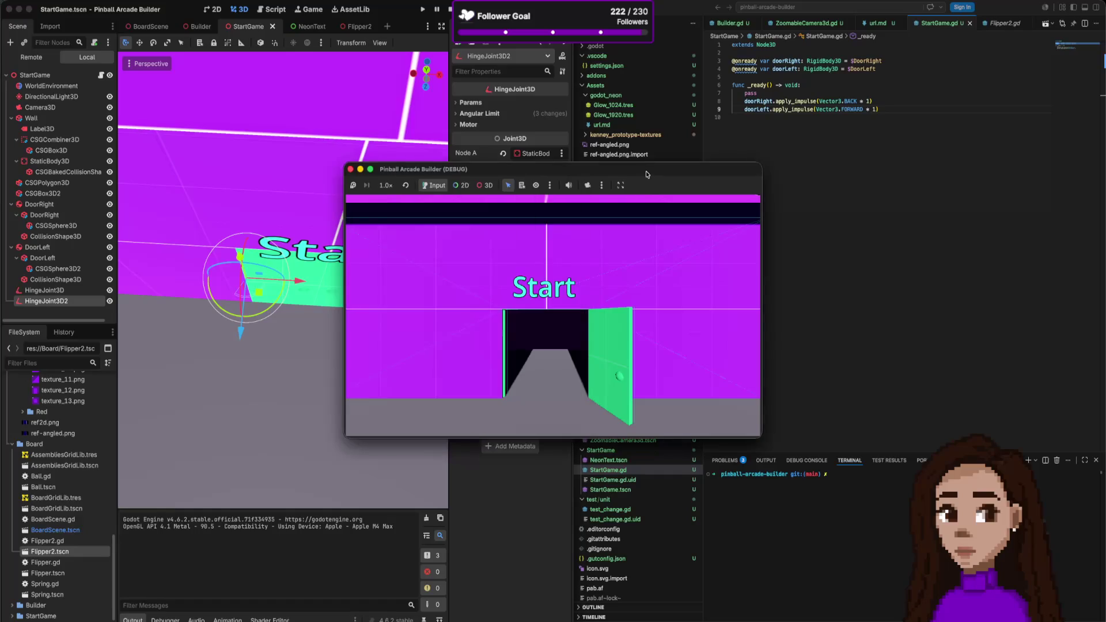
# Step: Move the game window aside and compare HingeJoint3D2 with the right door's HingeJoint3D
pyautogui.moveTo(677, 174); pyautogui.dragTo(756, 182)
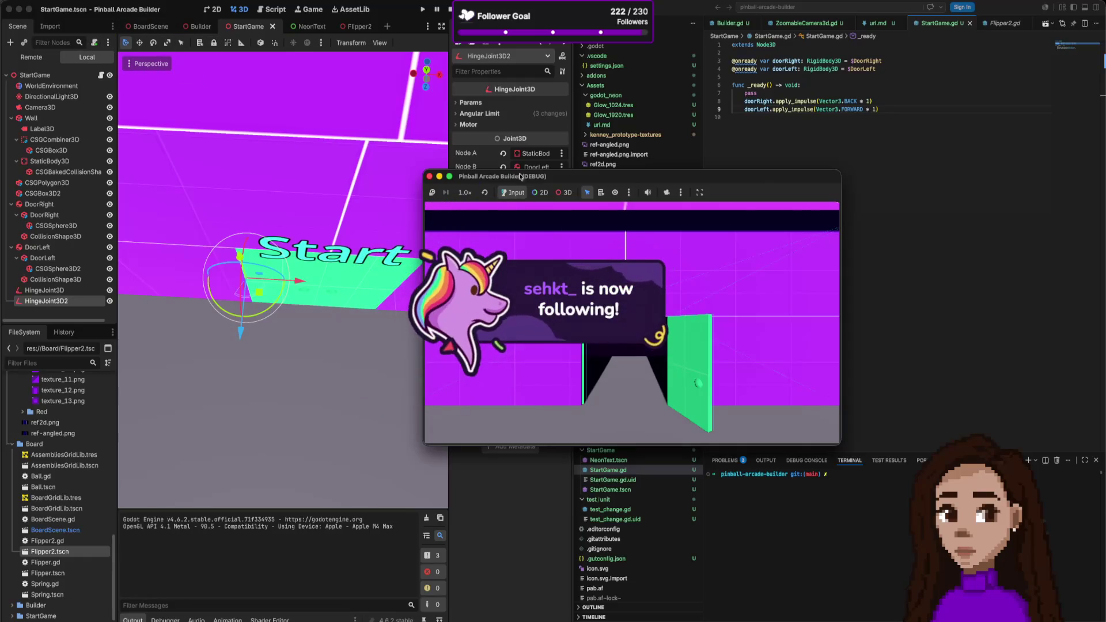
pyautogui.click(256, 293)
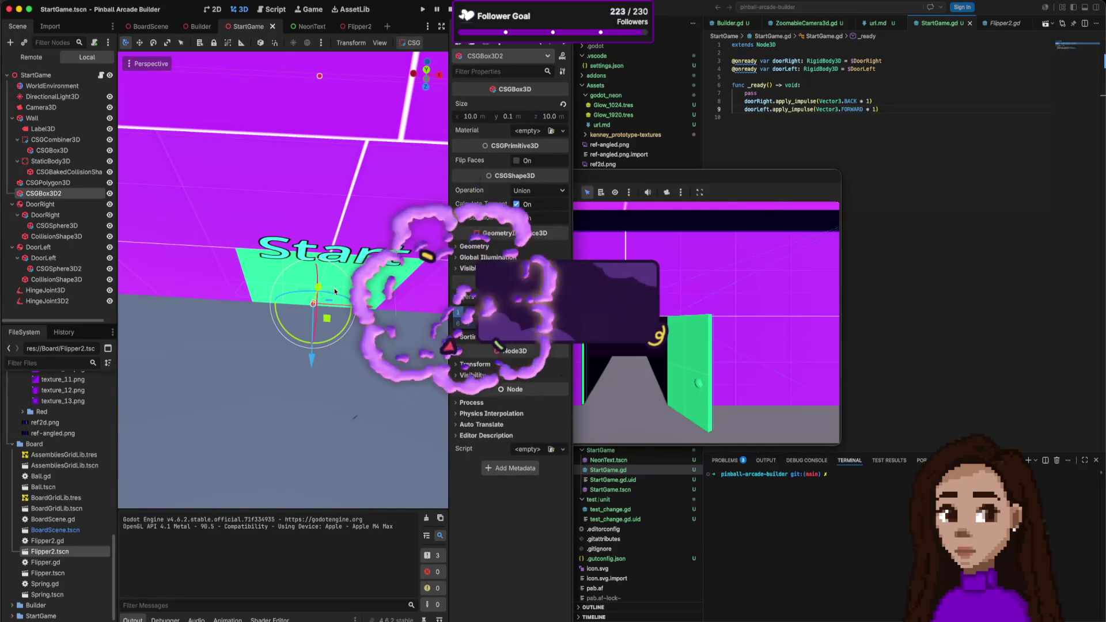
pyautogui.click(63, 301)
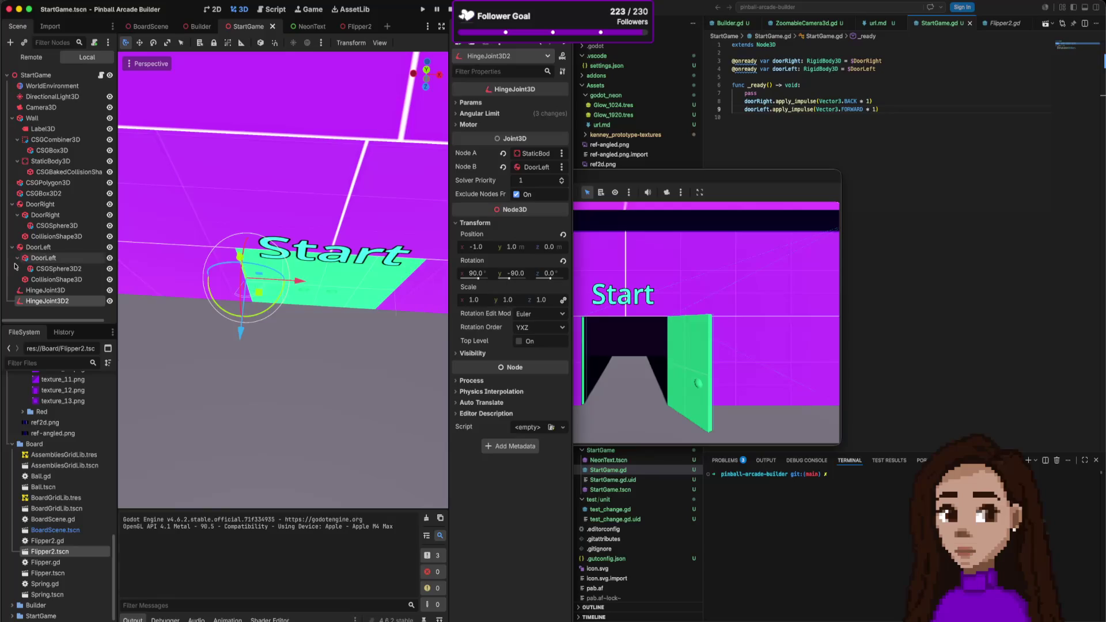
pyautogui.click(51, 290)
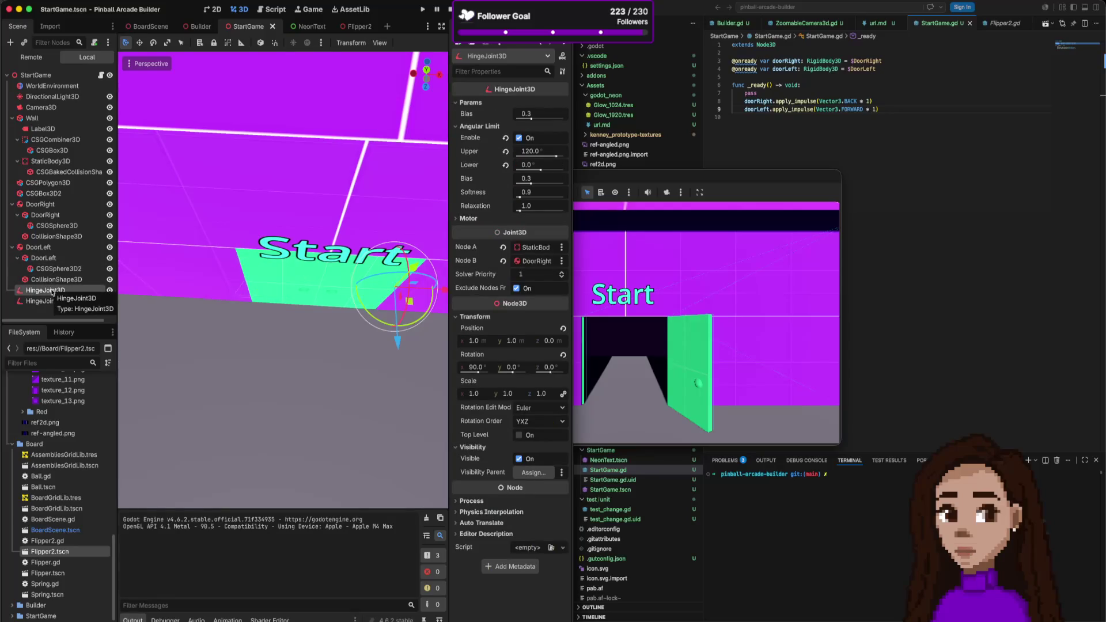
pyautogui.click(49, 300)
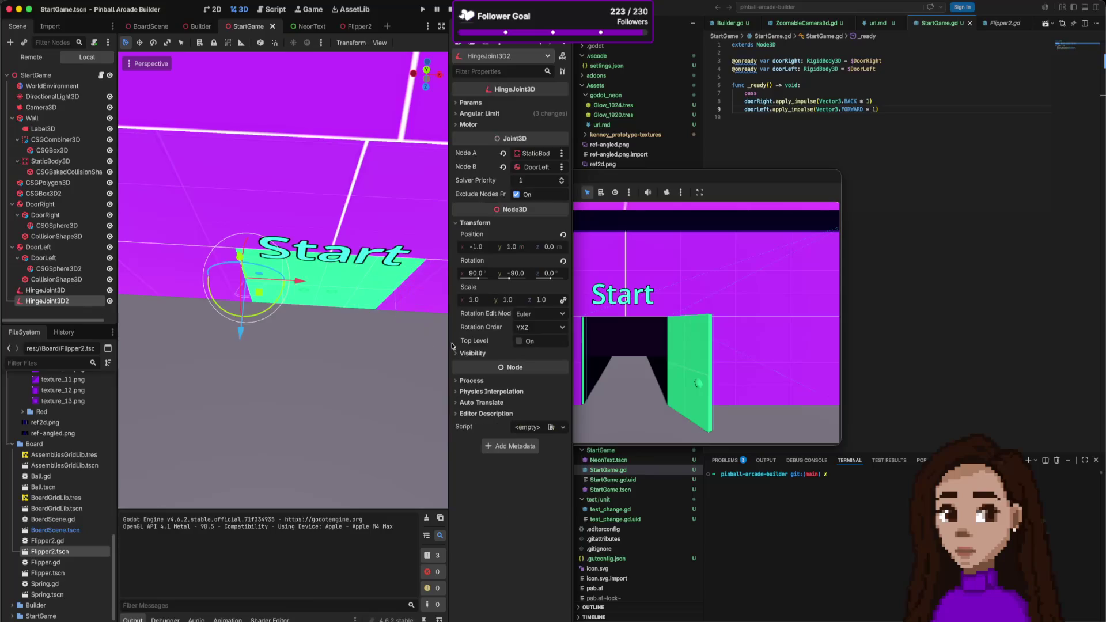
# Step: Set HingeJoint3D2's rotation to Y 0 and Z 180, then rerun the game
pyautogui.click(513, 273)
pyautogui.write('0')
pyautogui.press('Return')
pyautogui.click(557, 273)
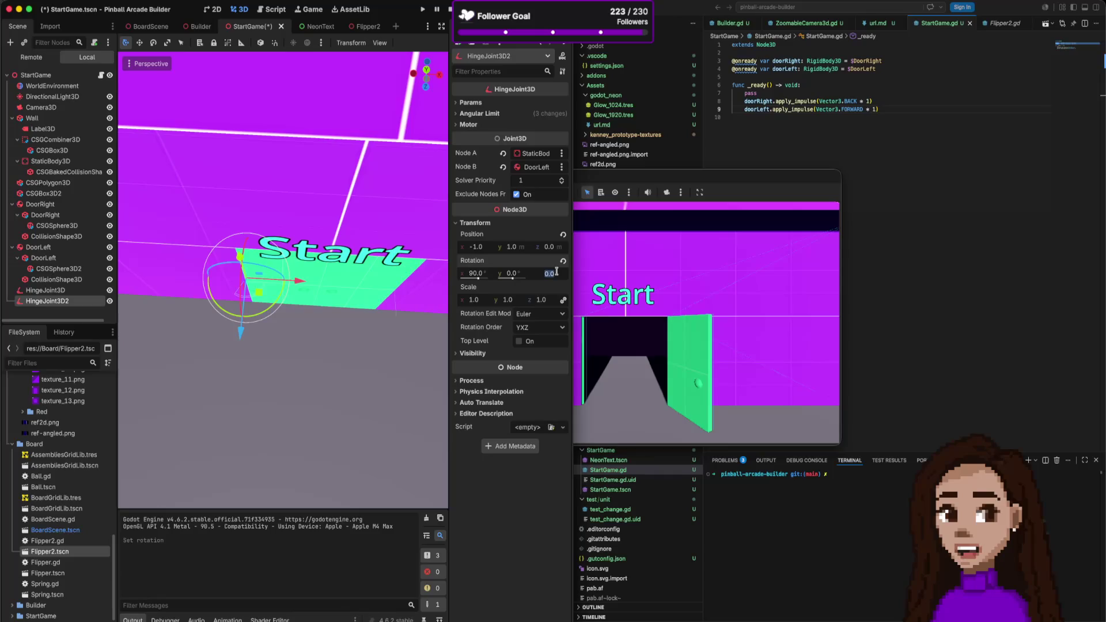
pyautogui.write('0')
pyautogui.press('Return')
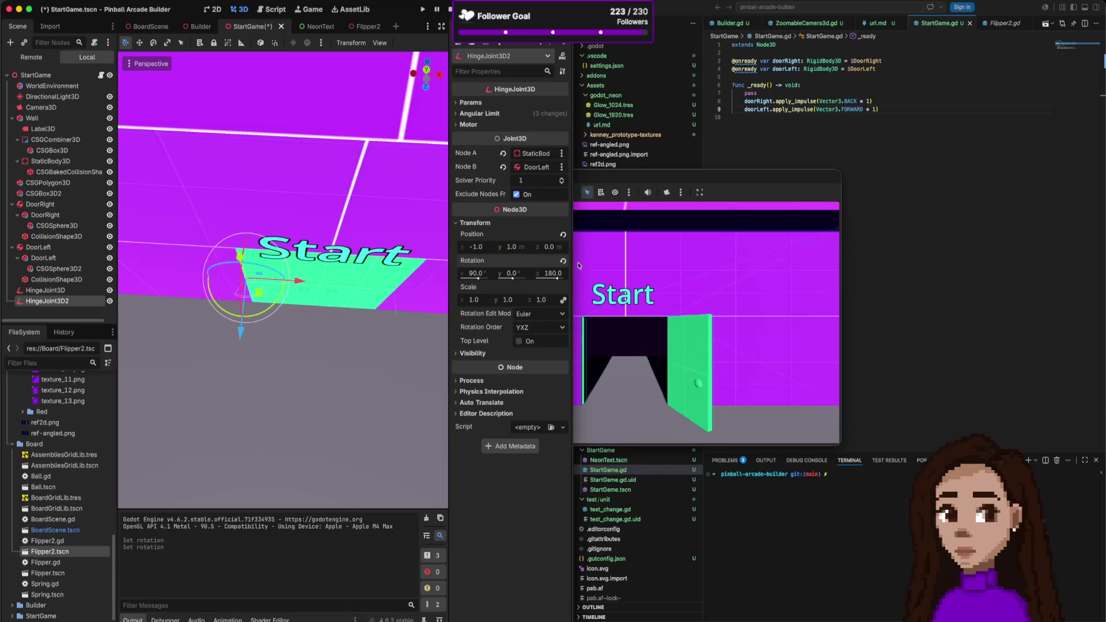
pyautogui.press('super+r')
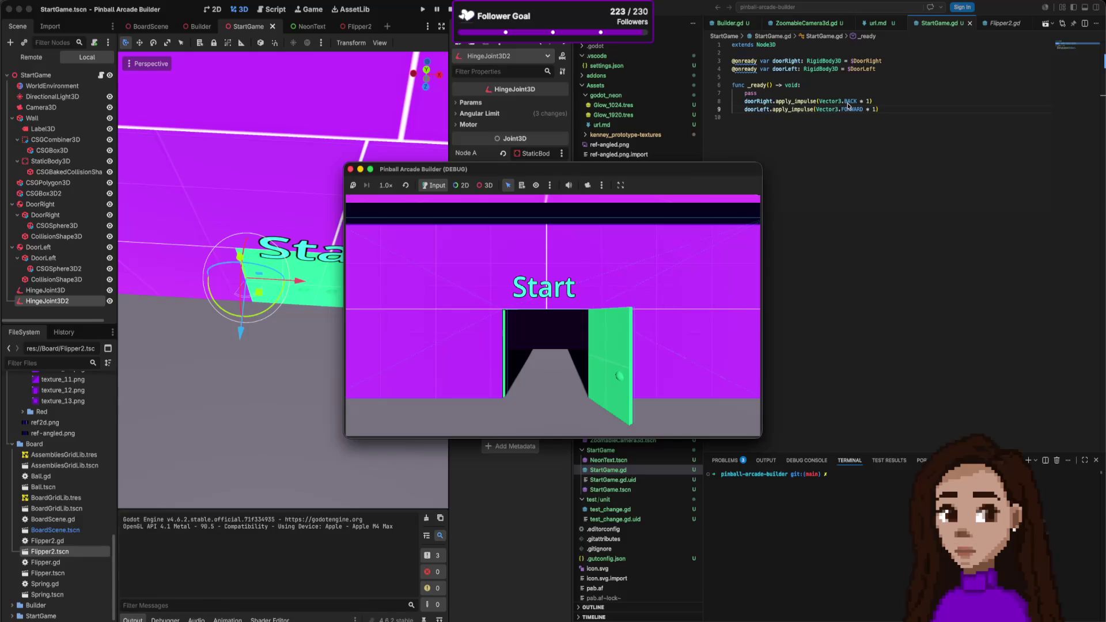
pyautogui.click(849, 103)
# Step: Replace FORWARD with BACK in the left door's impulse line, save, and rerun the game
pyautogui.doubleClick(851, 101)
pyautogui.hotkey('ctrl', 'c')
pyautogui.click(856, 110)
pyautogui.hotkey('ctrl', 'v')
pyautogui.hotkey('ctrl', 's')
pyautogui.doubleClick(853, 109)
pyautogui.hotkey('ctrl', 'v')
pyautogui.hotkey('ctrl', 's')
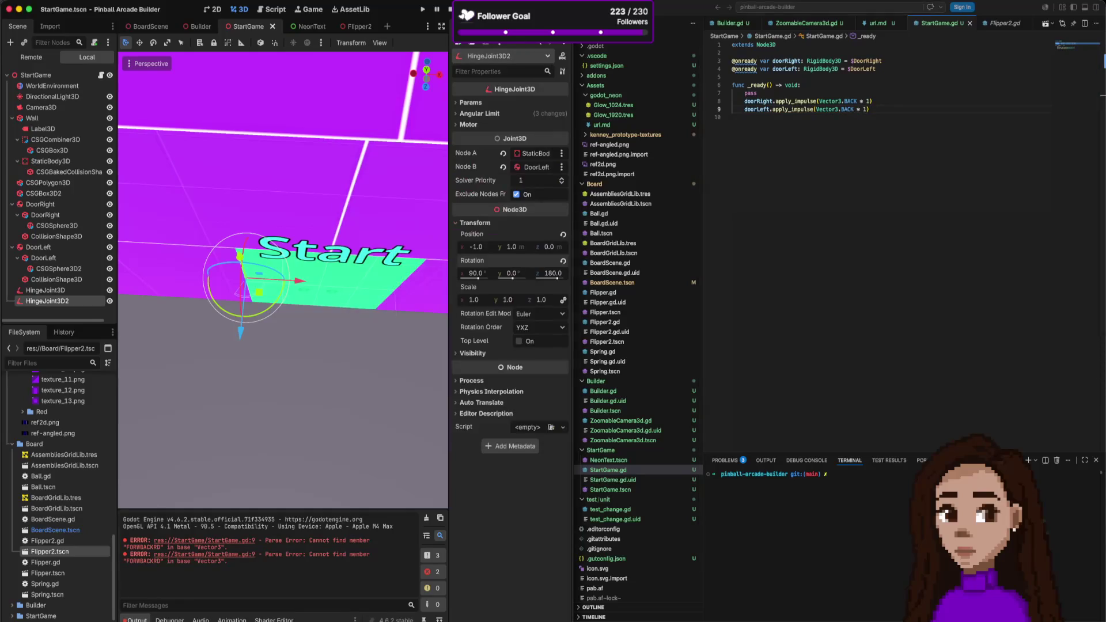
pyautogui.press('F5')
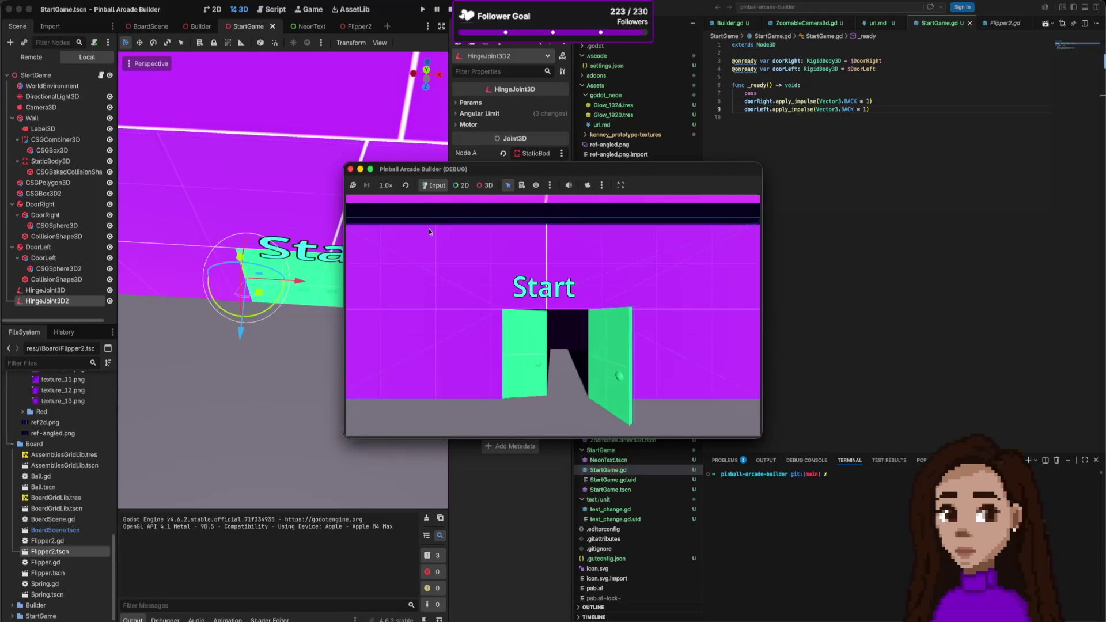
pyautogui.moveTo(511, 174); pyautogui.dragTo(743, 191)
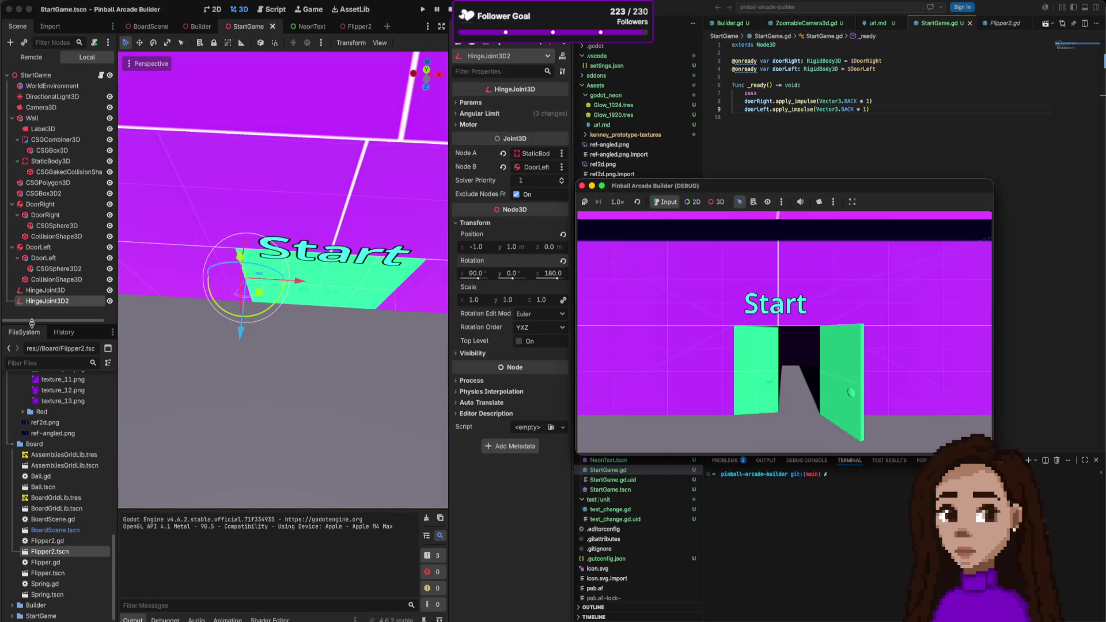
pyautogui.click(46, 300)
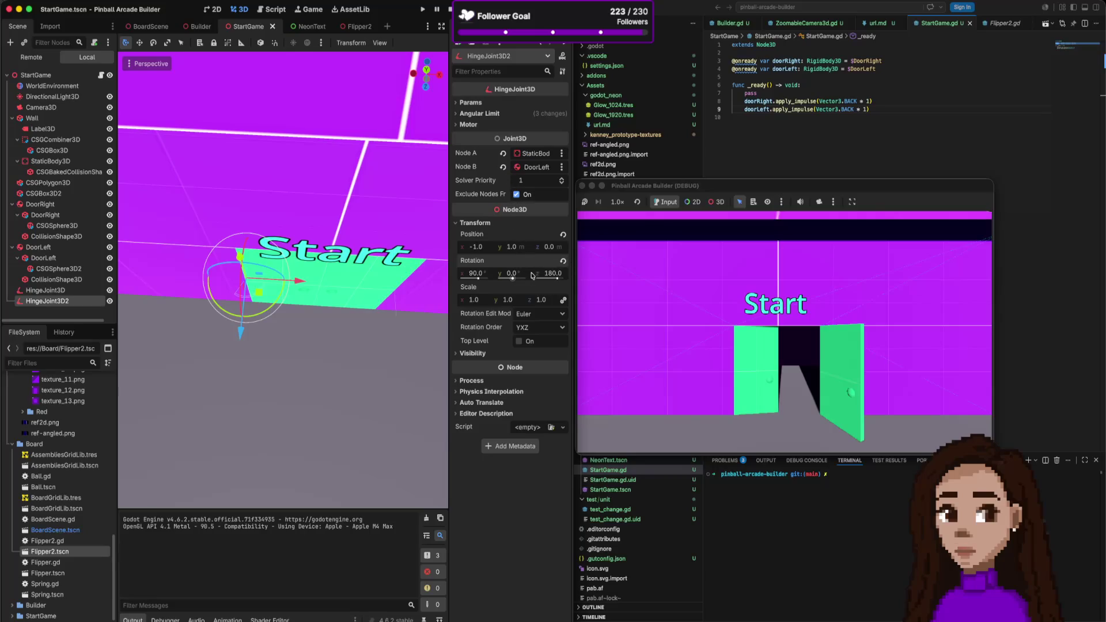
# Step: Reset HingeJoint3D2's rotation and drag the joint forward along Z
pyautogui.click(564, 263)
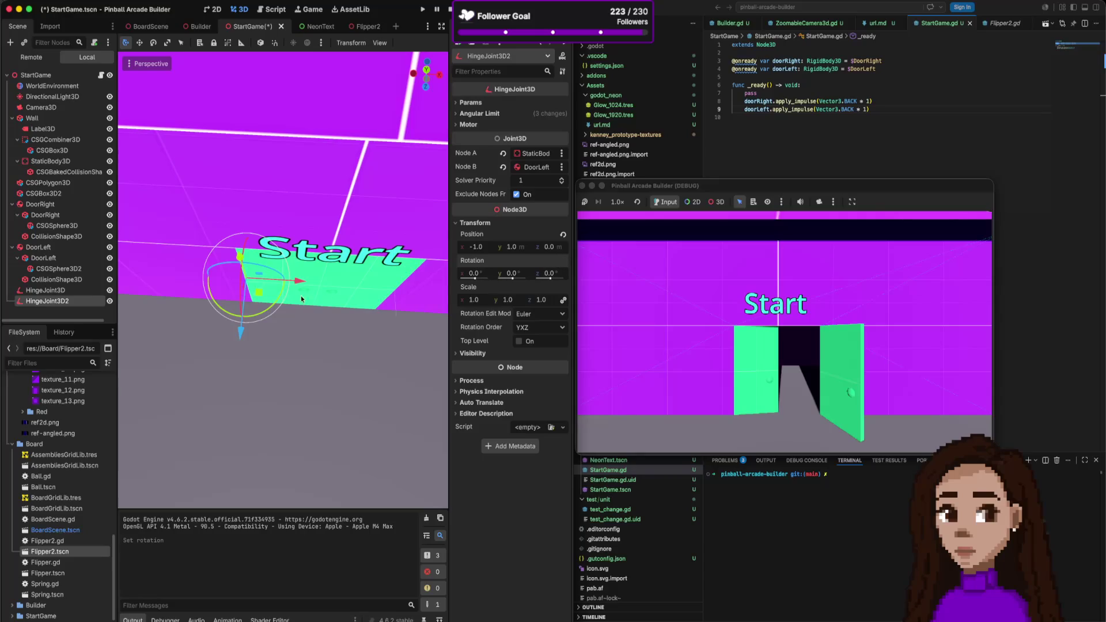
pyautogui.scroll(5, 284, 279)
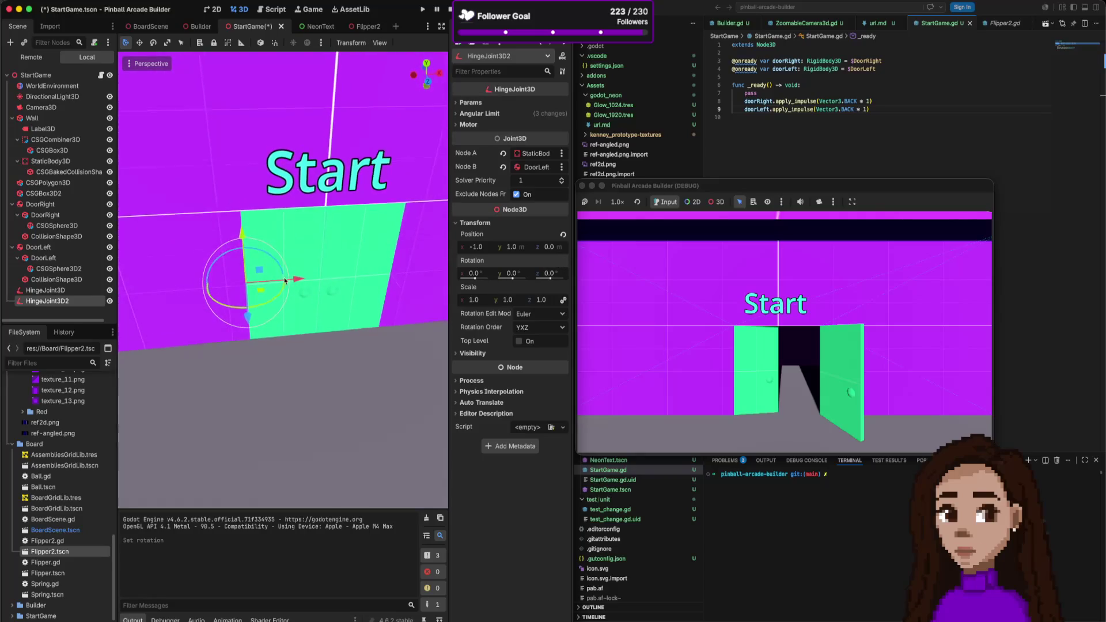
pyautogui.moveTo(248, 315); pyautogui.dragTo(254, 462)
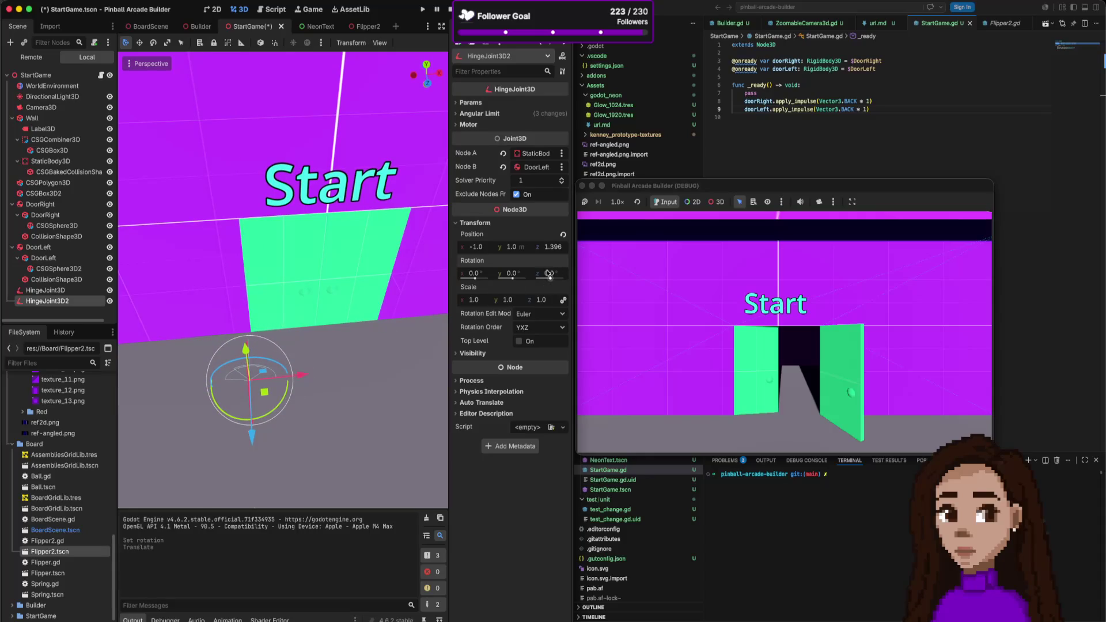
pyautogui.hscroll(-10, 356, 377)
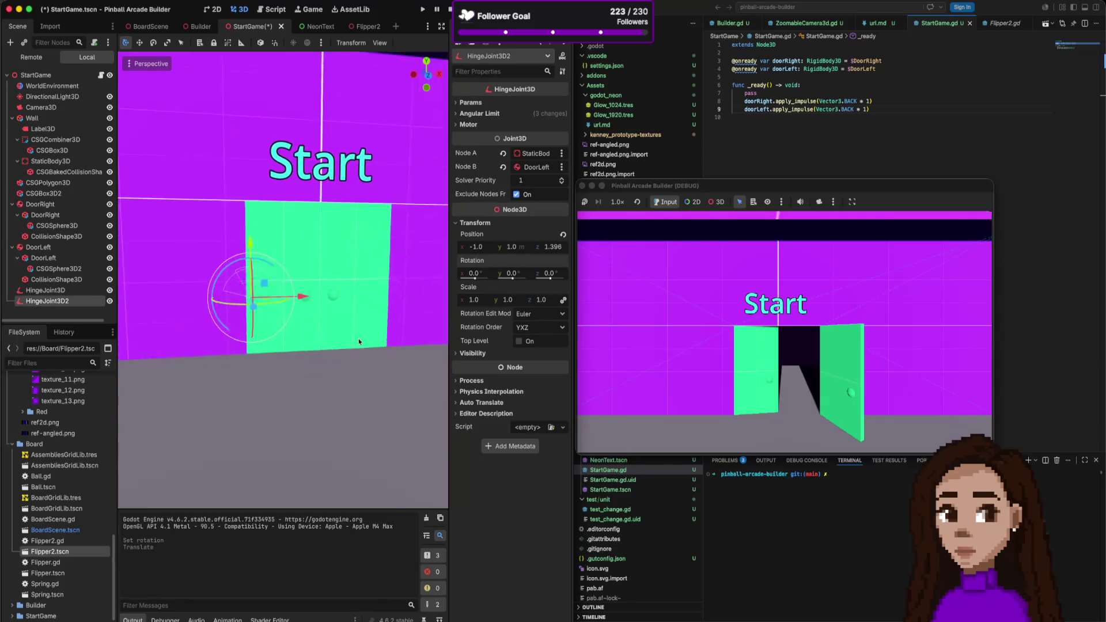
pyautogui.hscroll(-3, 401, 334)
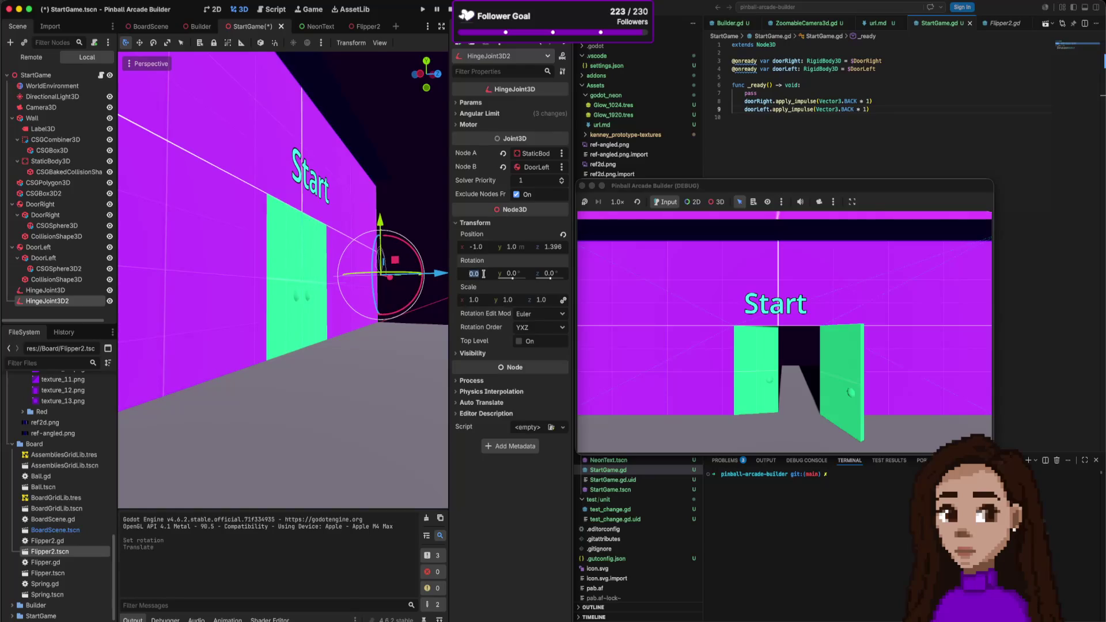
pyautogui.press('Return')
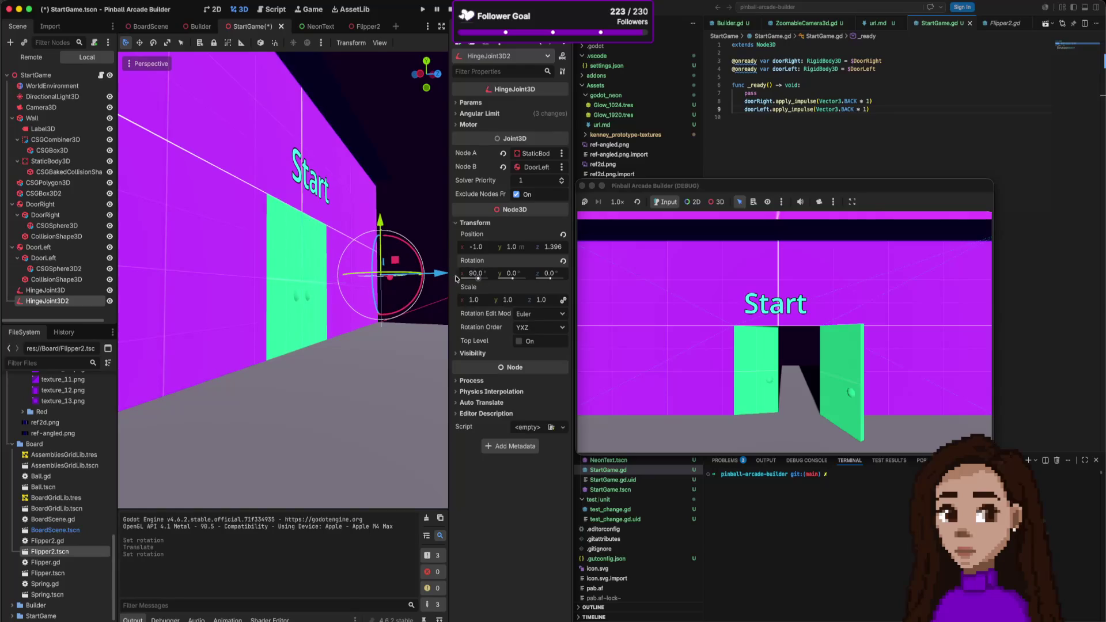
pyautogui.hscroll(5, 416, 270)
# Step: Set HingeJoint3D2's X rotation to -90 and relaunch the game
pyautogui.click(69, 292)
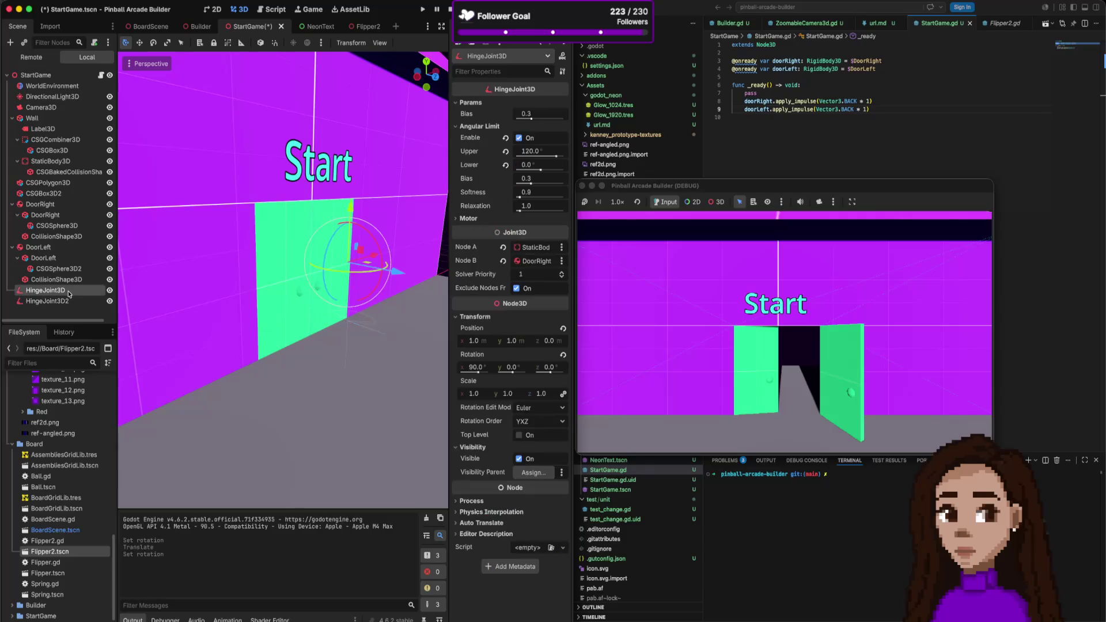
pyautogui.click(66, 301)
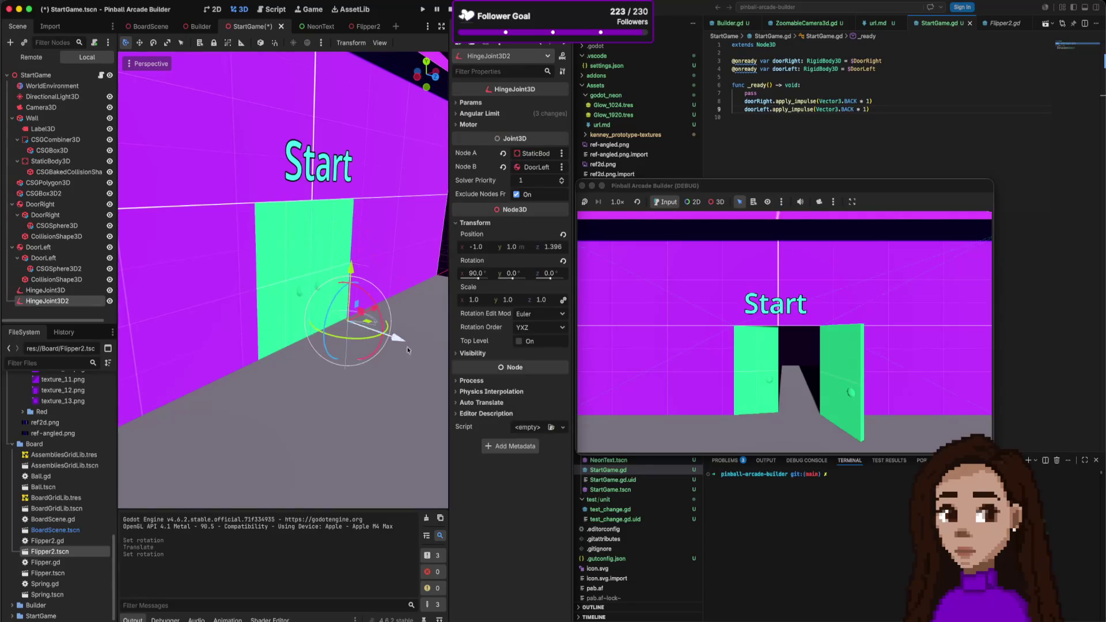
pyautogui.click(477, 273)
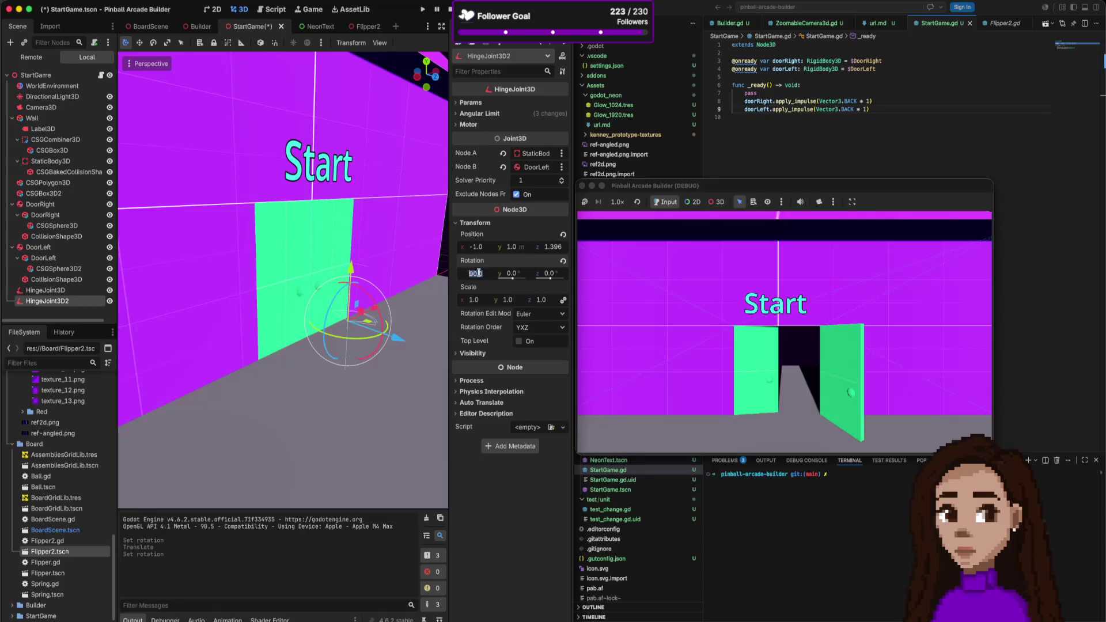
pyautogui.press('Return')
pyautogui.scroll(5, 384, 311)
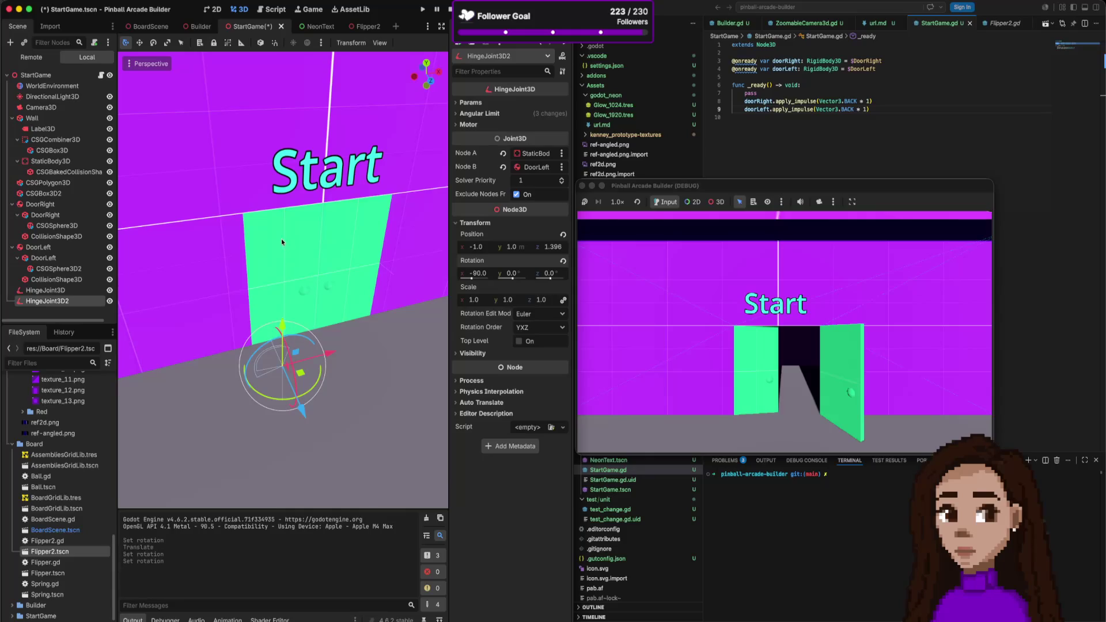
pyautogui.click(448, 9)
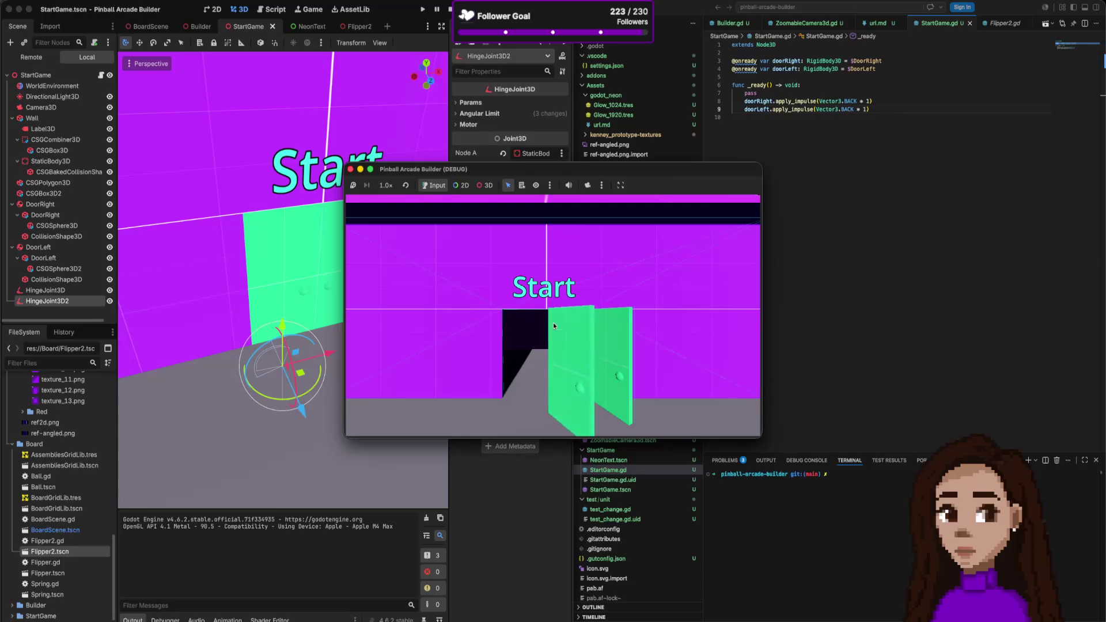
# Step: Set HingeJoint3D2's Position Z to 0.0 and run the Start scene
pyautogui.click(351, 170)
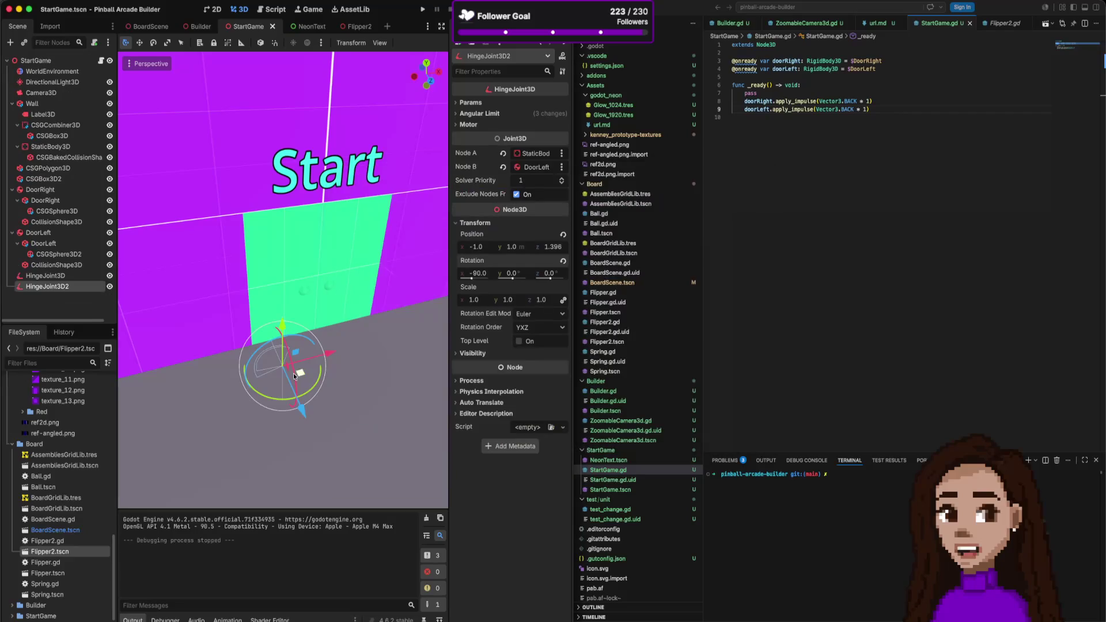
pyautogui.click(552, 247)
pyautogui.write('0')
pyautogui.press('Return')
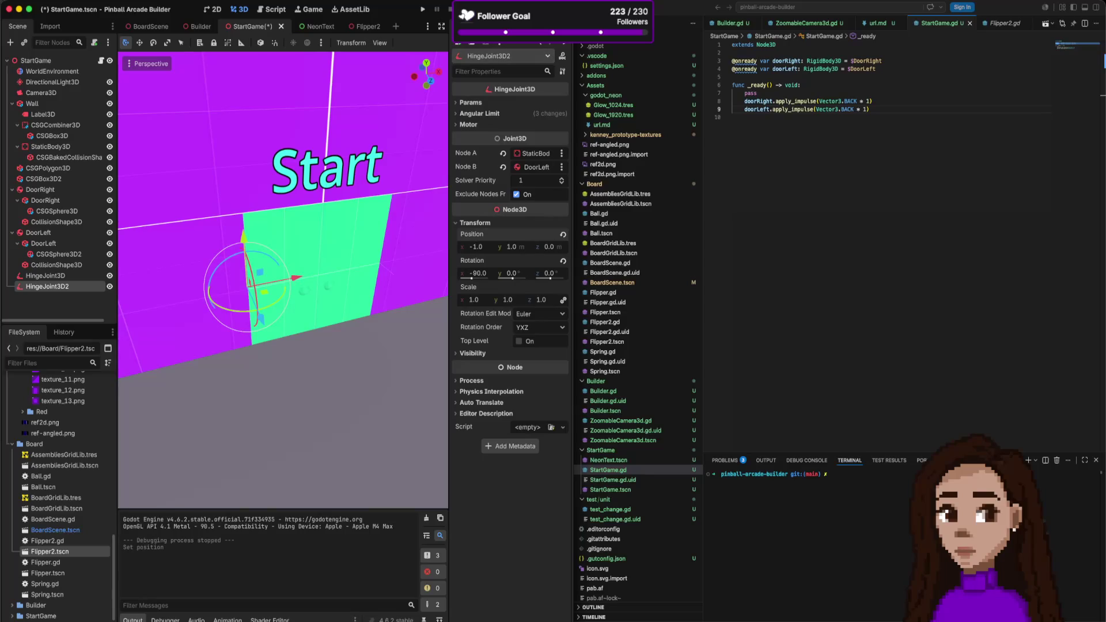
pyautogui.press('super+shift+o')
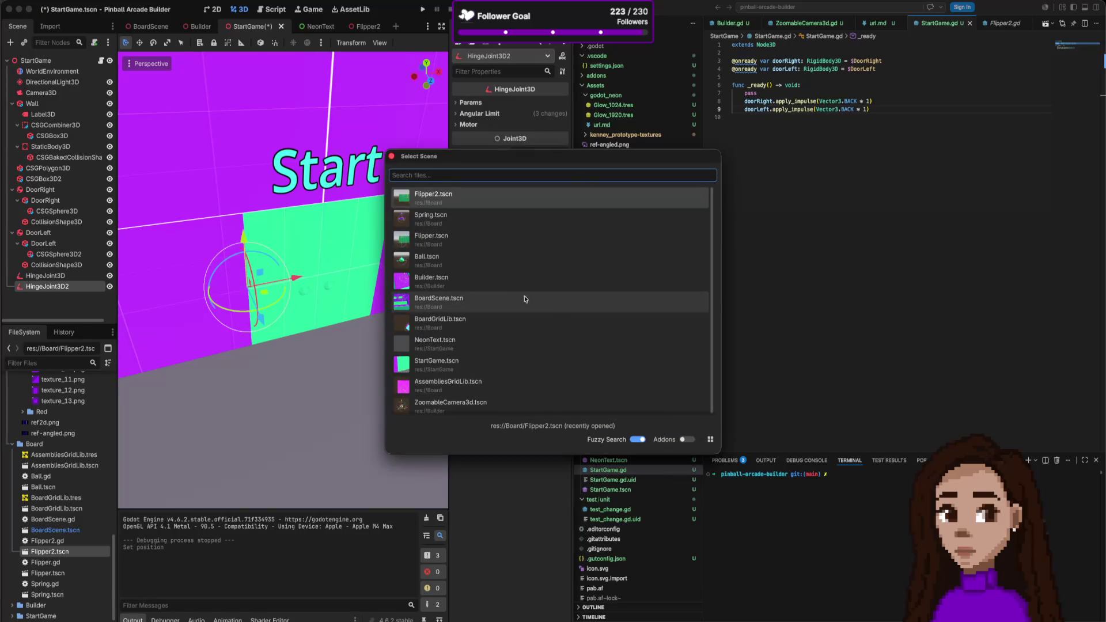
pyautogui.press('Escape')
pyautogui.press('super+r')
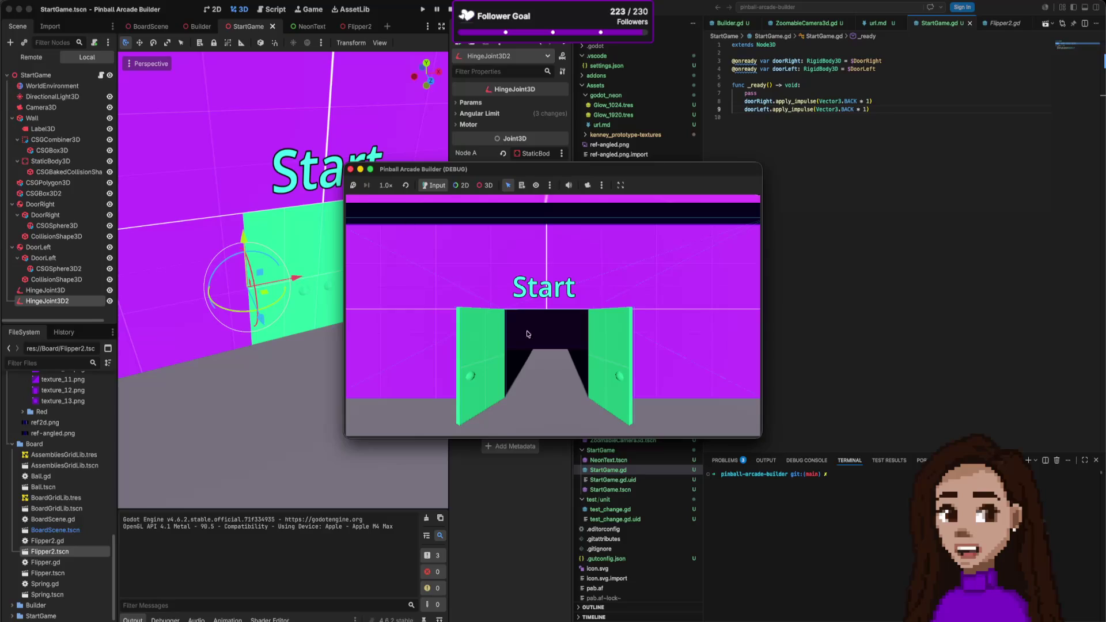
# Step: Close the game after both doors swing open and return to StartGame.gd
pyautogui.click(350, 169)
pyautogui.scroll(-2, 357, 344)
pyautogui.scroll(-1, 357, 344)
pyautogui.click(757, 93)
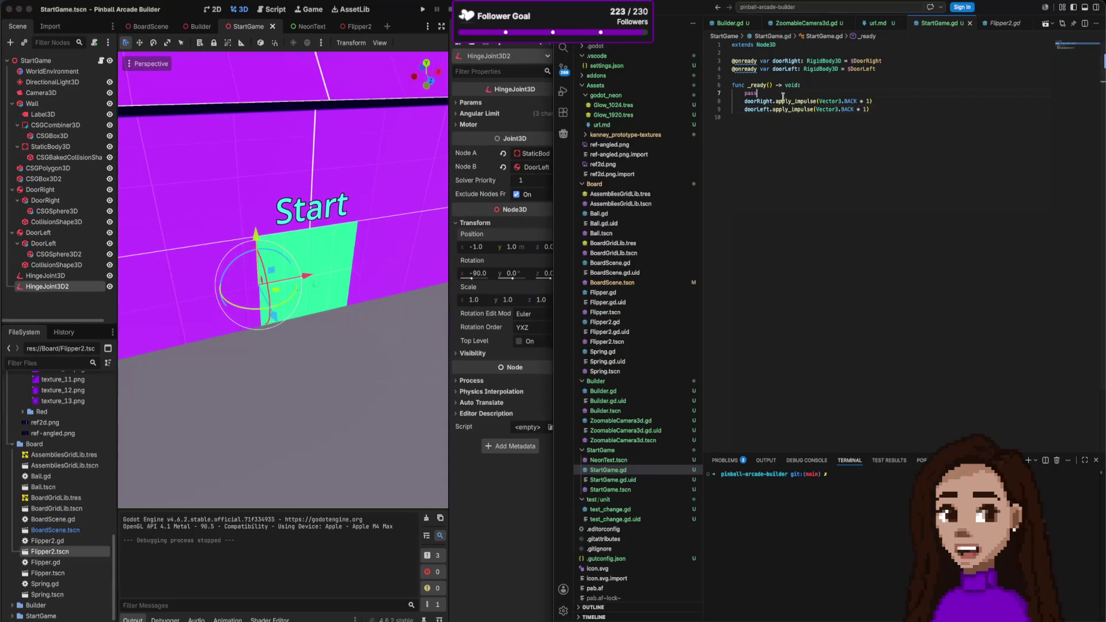
# Step: Add a new func startGame() -> void header below _ready() and save
pyautogui.press('BackSpace')
pyautogui.press('BackSpace')
pyautogui.press('BackSpace')
pyautogui.press('Return')
pyautogui.press('Return')
pyautogui.press('Return')
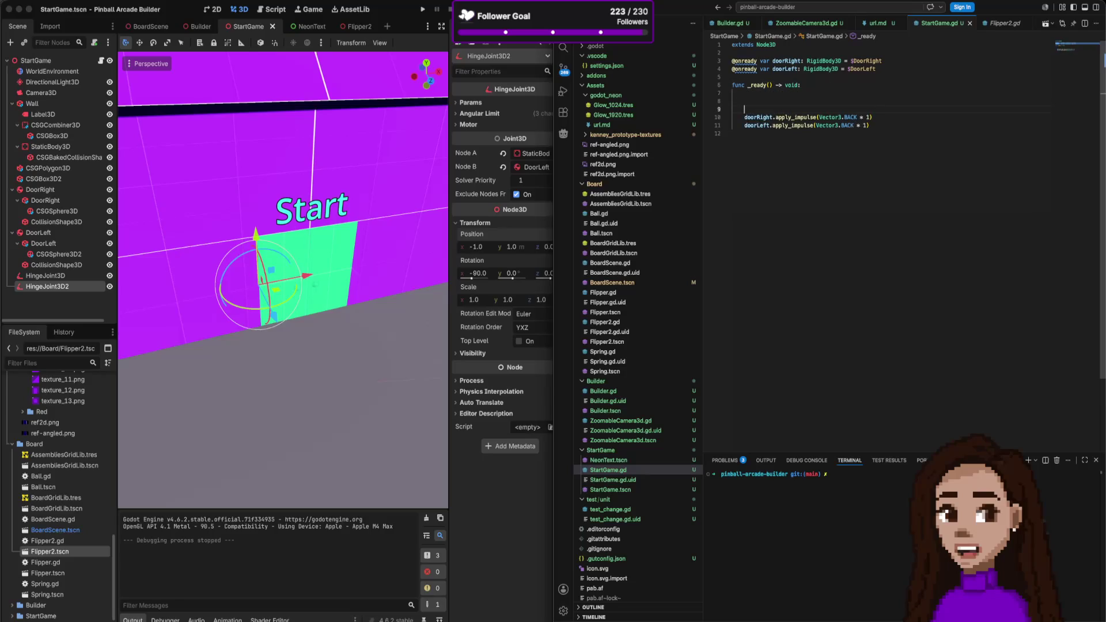
pyautogui.press('BackSpace')
pyautogui.write('func e')
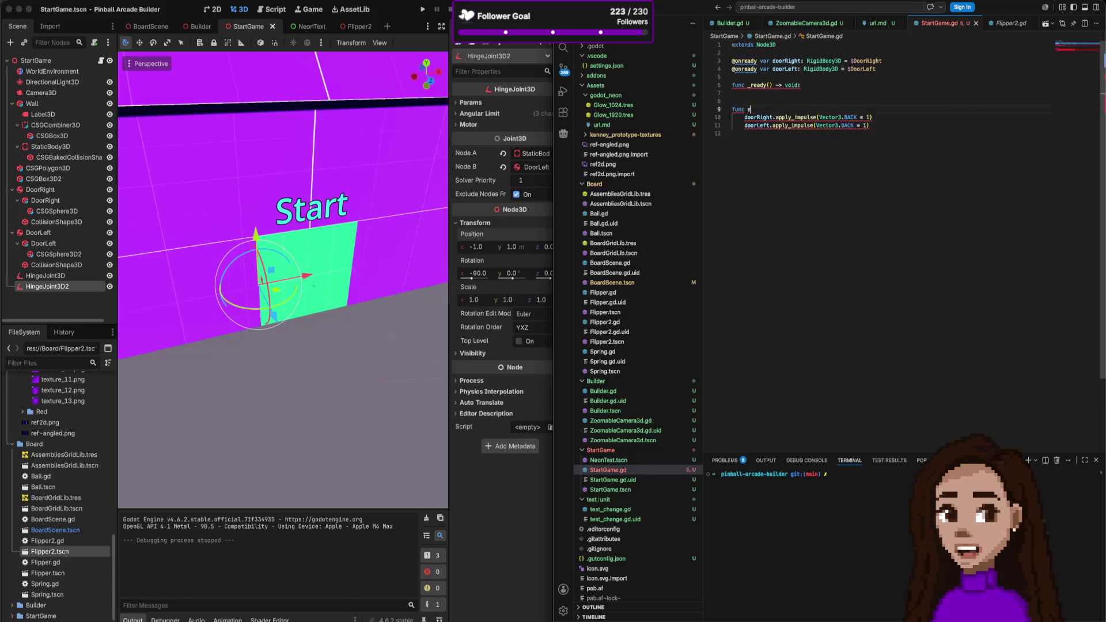
pyautogui.write(' s')
pyautogui.press('Escape')
pyautogui.write('tartGame')
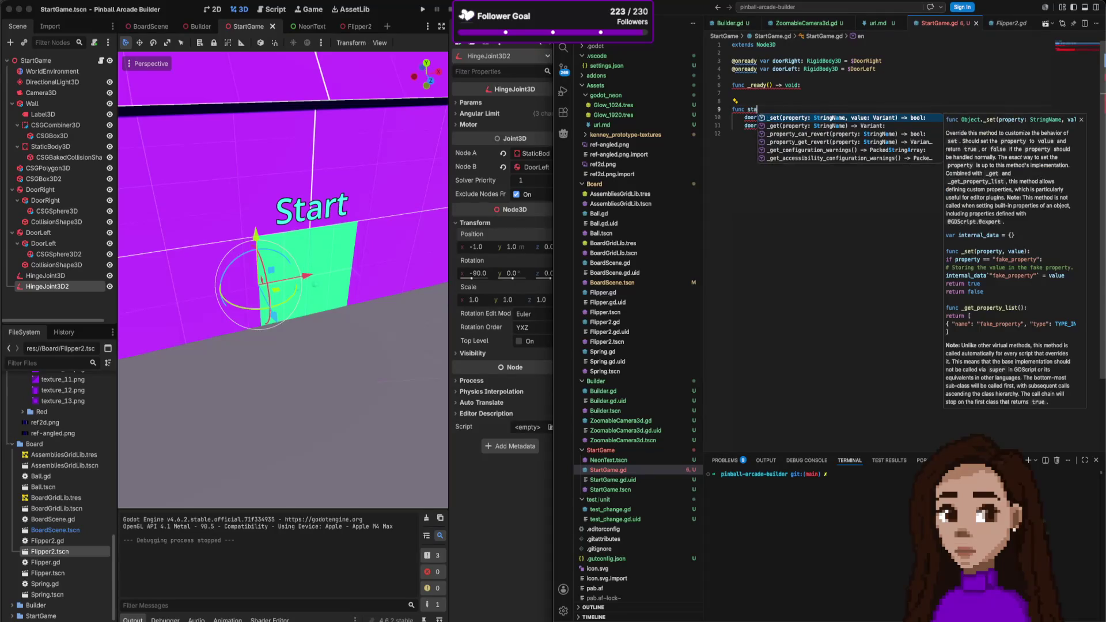
pyautogui.write('() =')
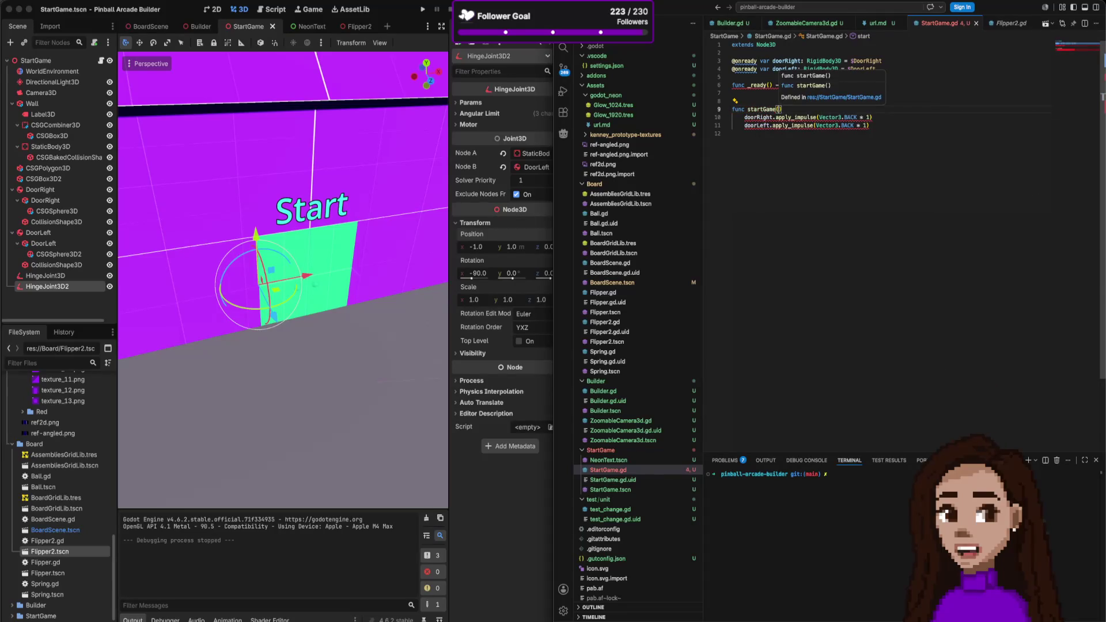
pyautogui.write(' void:')
pyautogui.hotkey('ctrl', 's')
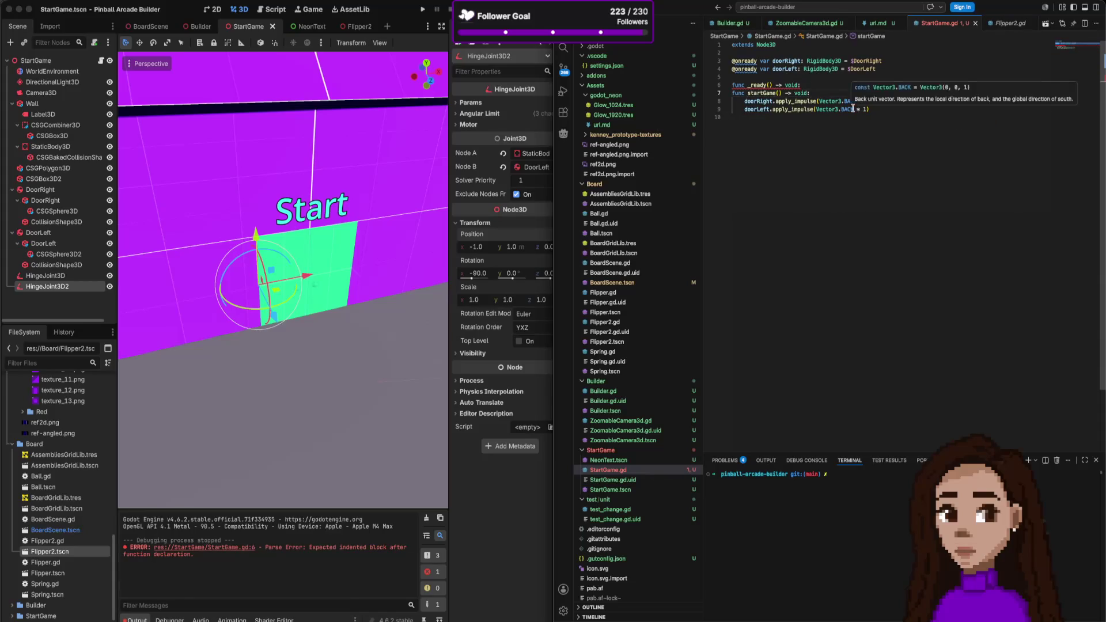
# Step: Put pass back as the only line inside _ready()
pyautogui.press('Up')
pyautogui.press('Return')
pyautogui.write('pas')
pyautogui.press('Return')
pyautogui.press('Return')
pyautogui.press('Return')
pyautogui.press('super+s')
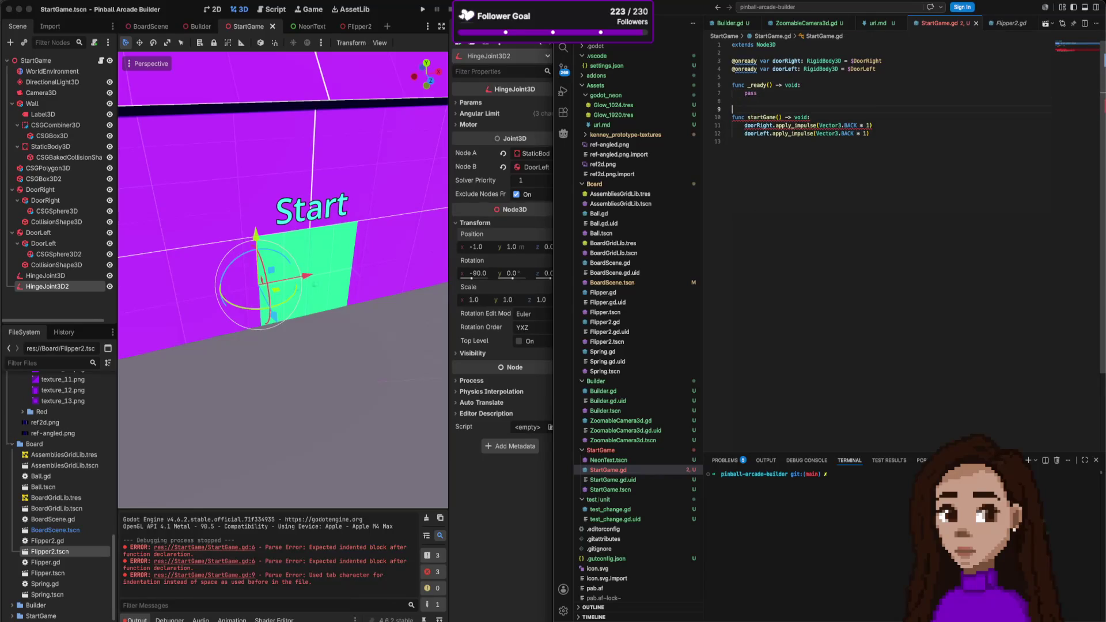
# Step: Check the tab indentation before pass and the file's indentation settings
pyautogui.press('super+a')
pyautogui.click(772, 217)
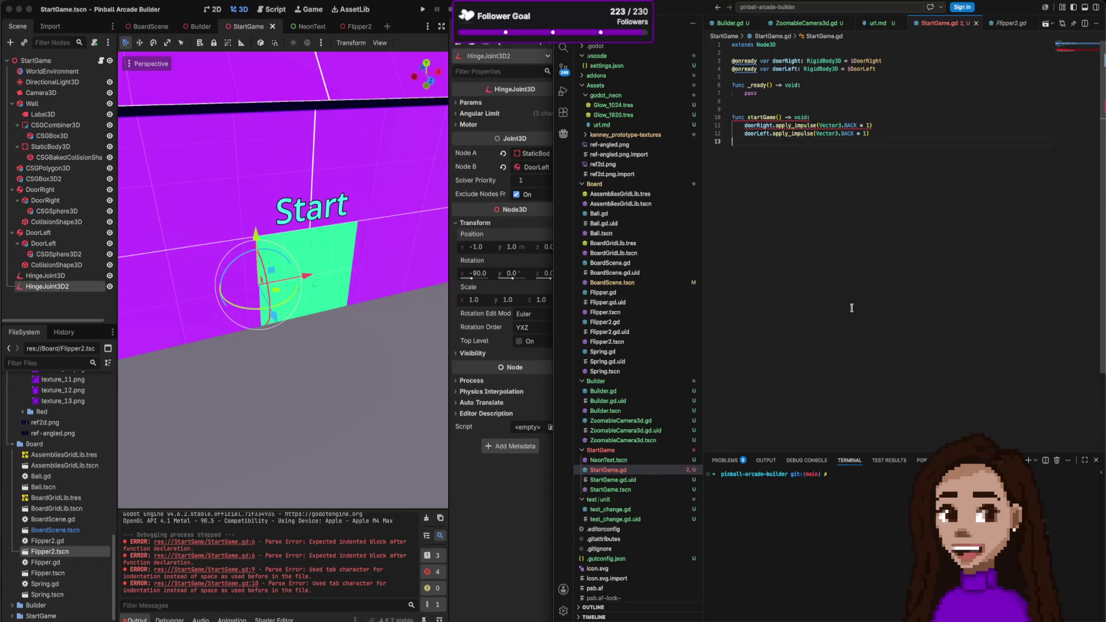
pyautogui.press('Up')
pyautogui.press('Up')
pyautogui.press('Up')
pyautogui.hotkey('shift', 'Home')
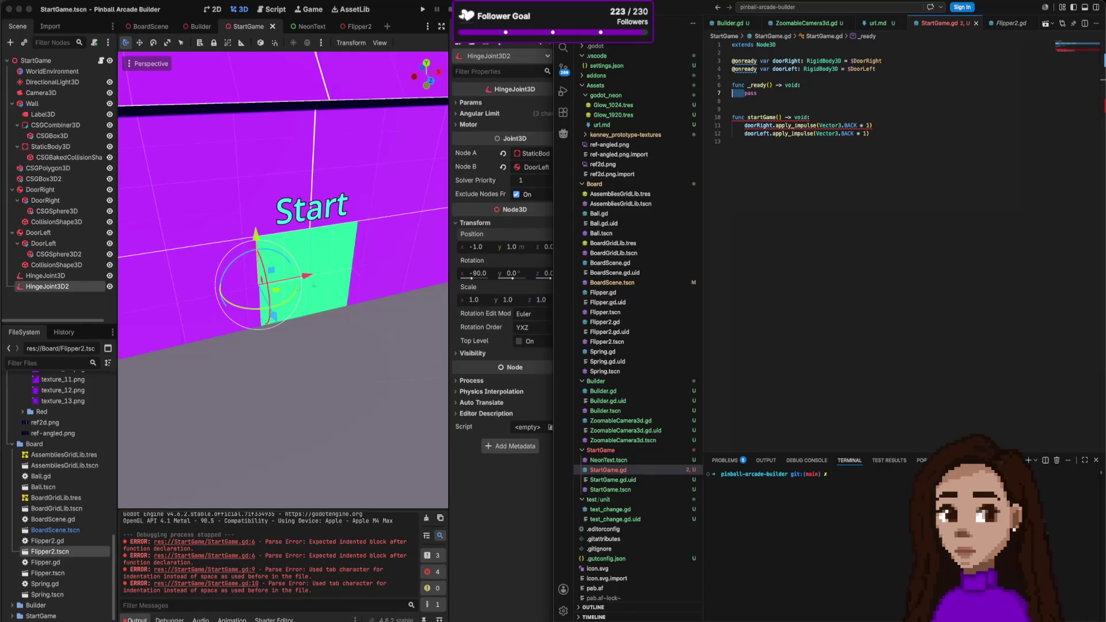
pyautogui.click(945, 619)
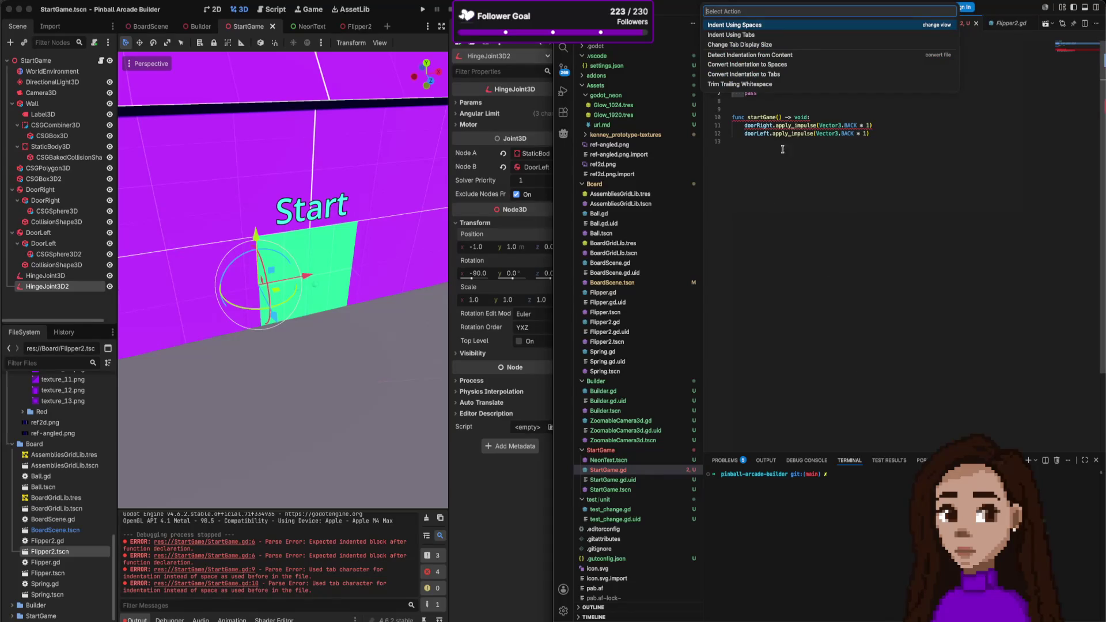
pyautogui.press('Escape')
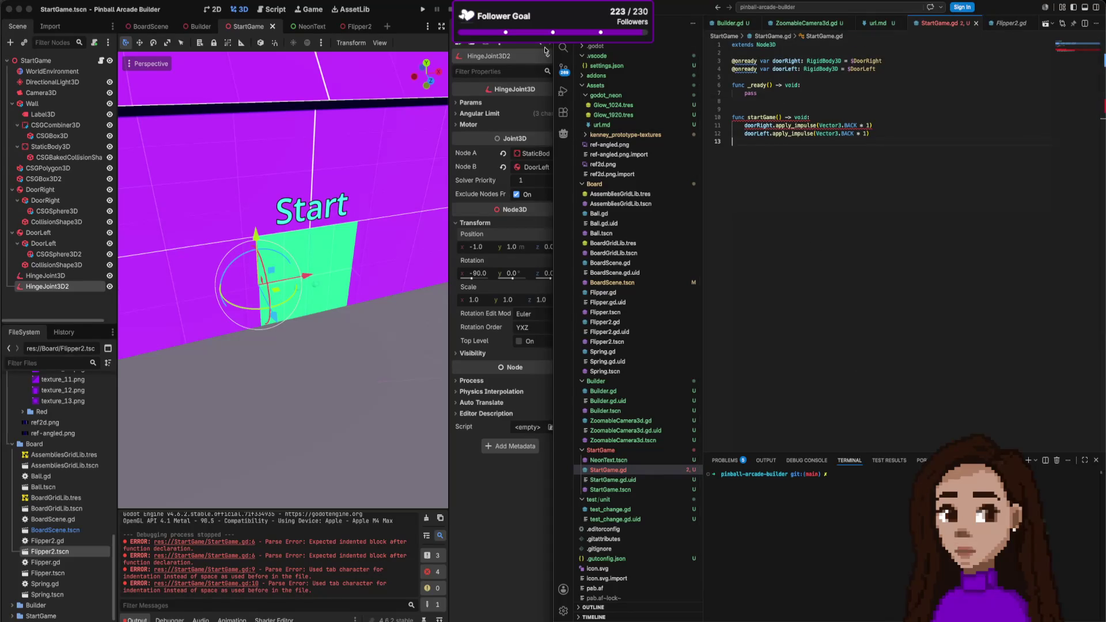
pyautogui.press('super+h')
# Step: Search DuckDuckGo for 'vscode set tabs' and expand the answer's settings snippet
pyautogui.click(322, 23)
pyautogui.click(322, 25)
pyautogui.write('vscod')
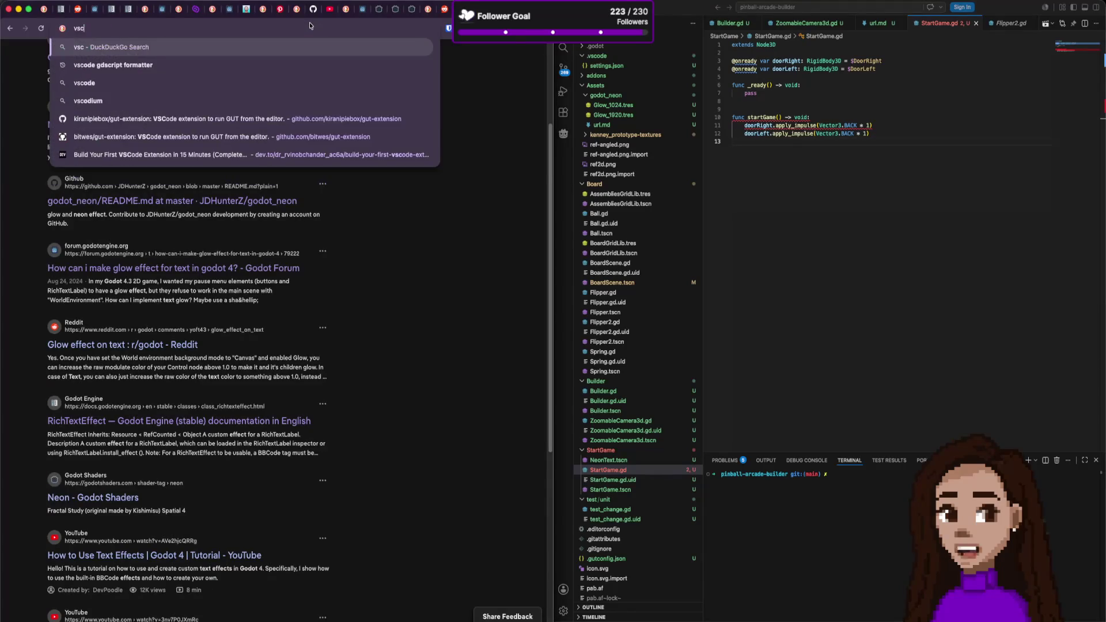
pyautogui.write('e set tabs')
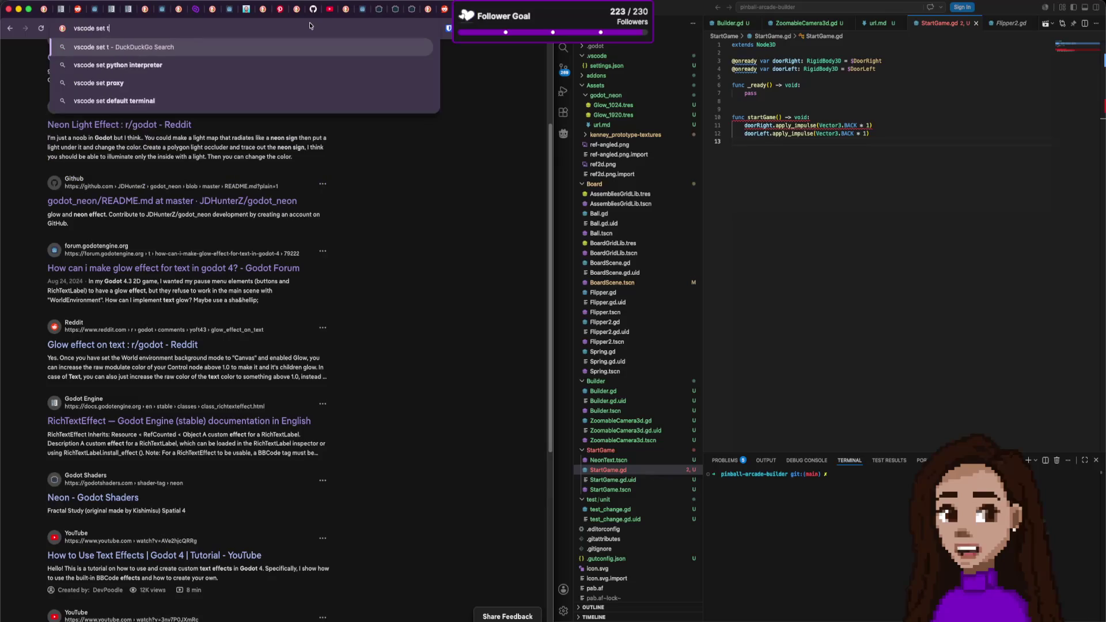
pyautogui.press('Return')
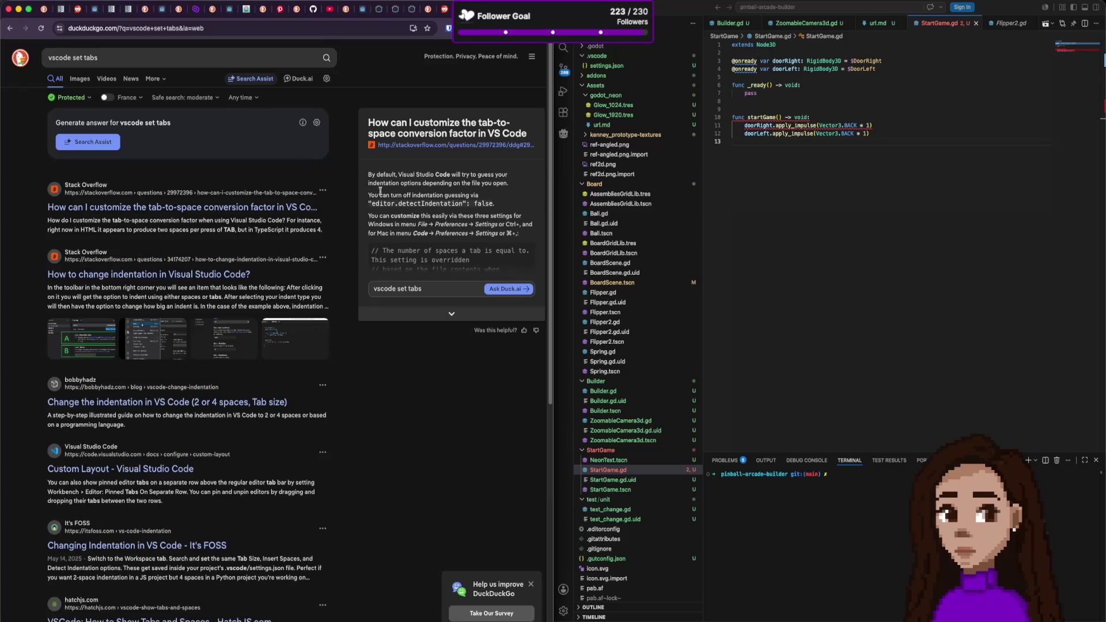
pyautogui.click(453, 314)
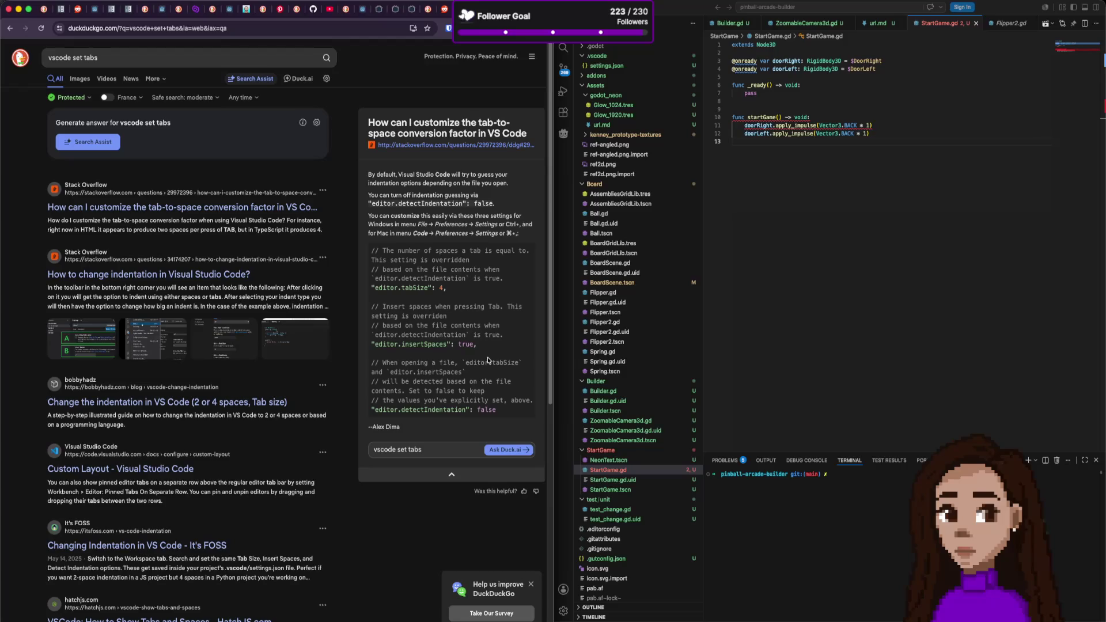
pyautogui.scroll(-2, 487, 360)
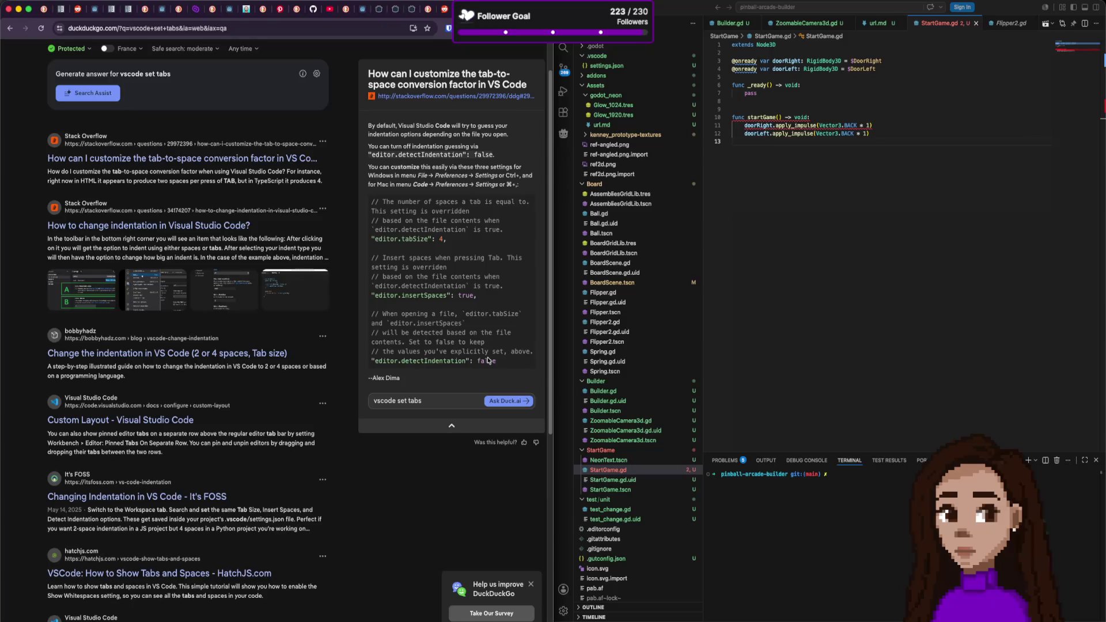
pyautogui.moveTo(503, 363)
pyautogui.mouseDown()
pyautogui.moveTo(412, 337)
pyautogui.moveTo(404, 305)
pyautogui.mouseUp()
pyautogui.click(445, 272)
pyautogui.scroll(2, 191, 192)
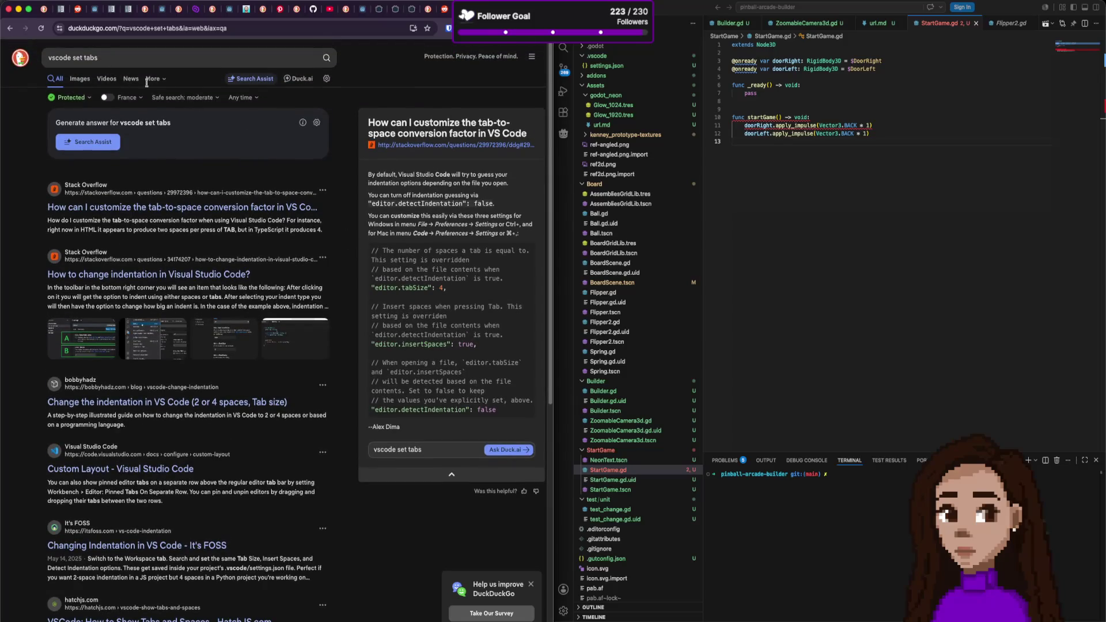
# Step: Refine the search to 'vscode indentation set tabs' and expand the full Search Assist answer
pyautogui.click(73, 58)
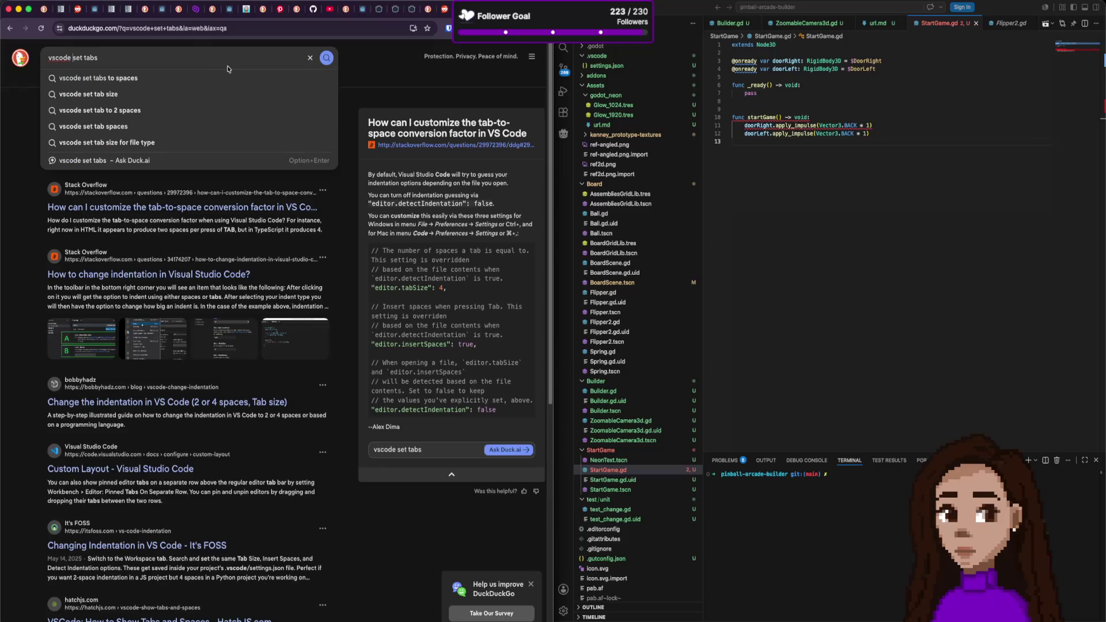
pyautogui.write('indentation')
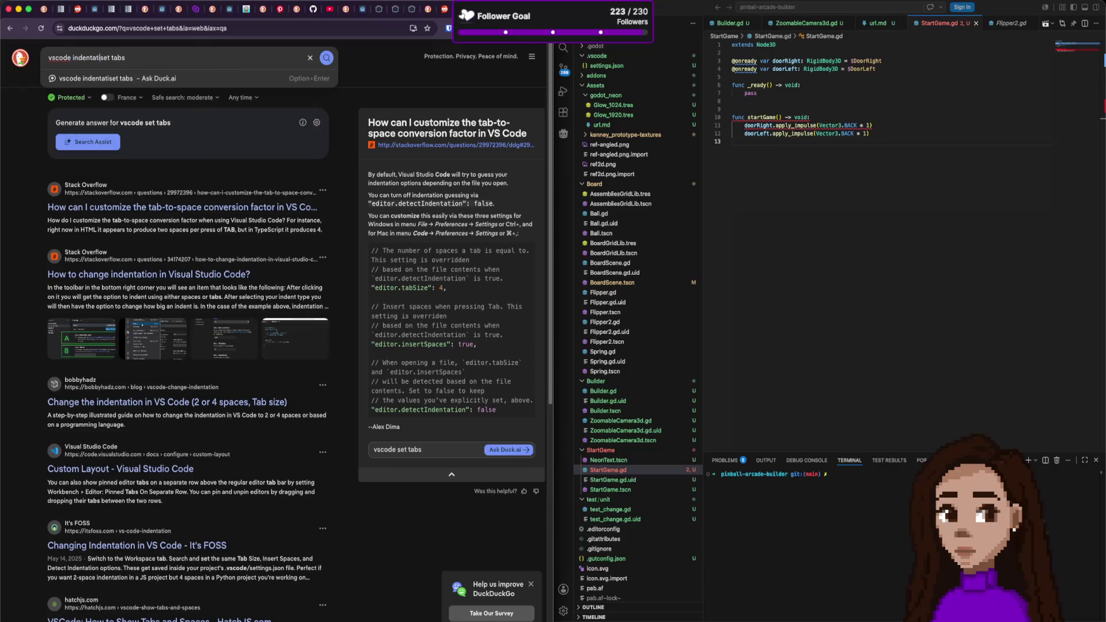
pyautogui.press('Return')
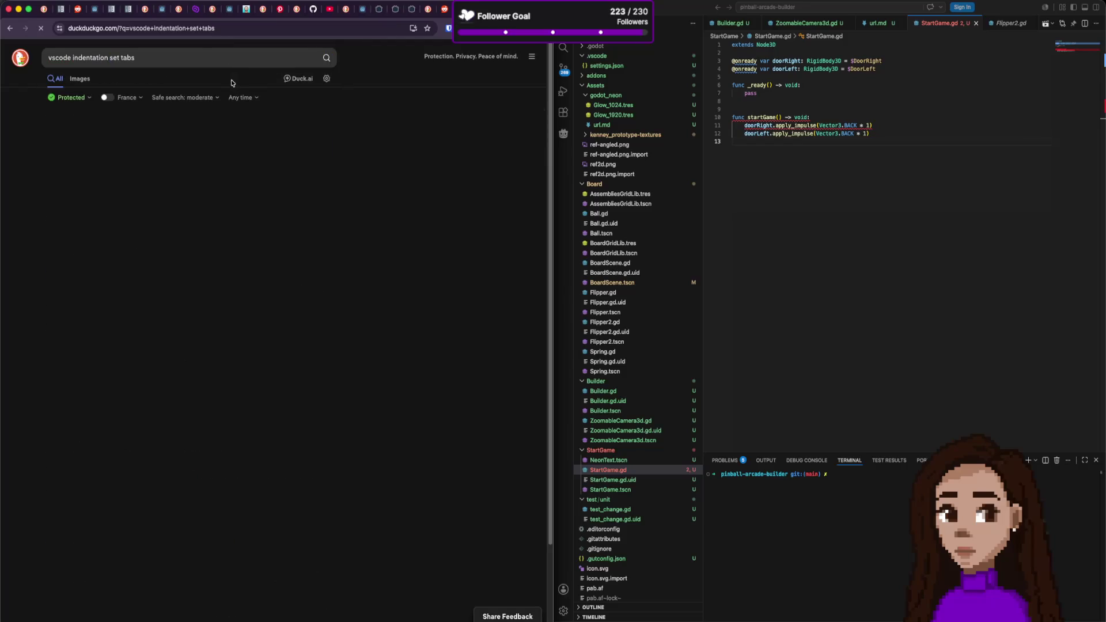
pyautogui.click(452, 313)
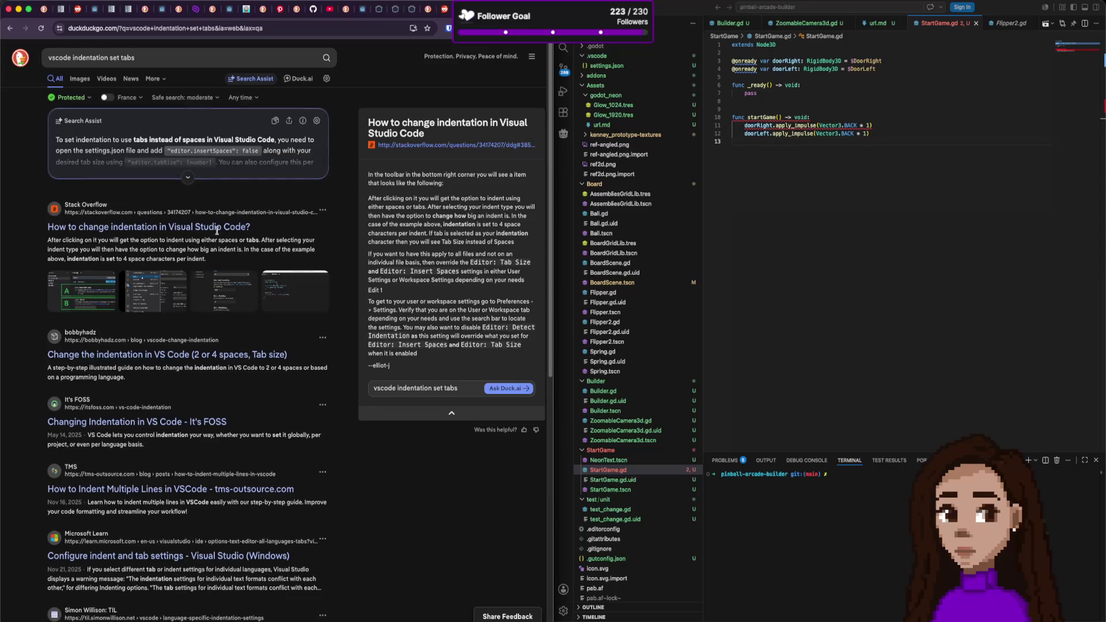
pyautogui.click(186, 180)
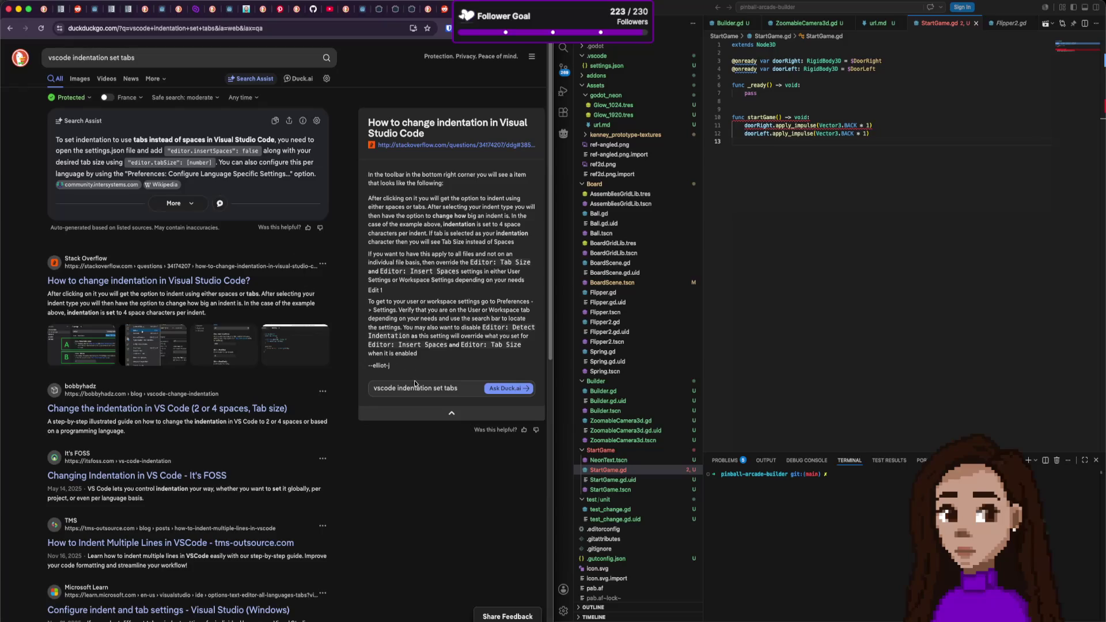
pyautogui.click(854, 281)
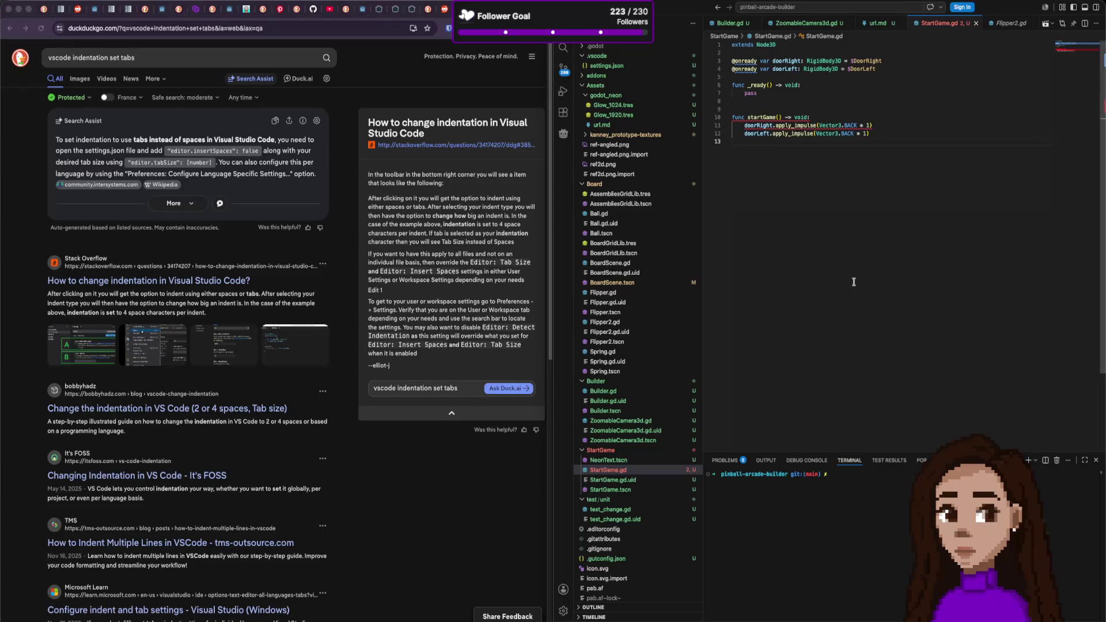
pyautogui.press('super+shift+p')
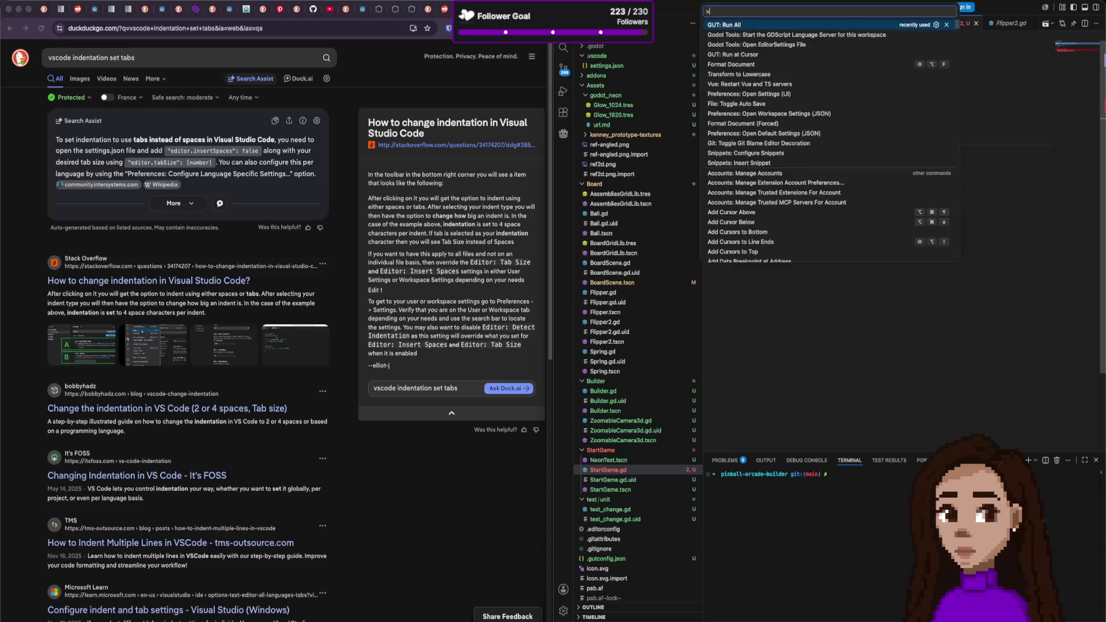
# Step: Open the workspace settings.json through the command palette
pyautogui.write('setting')
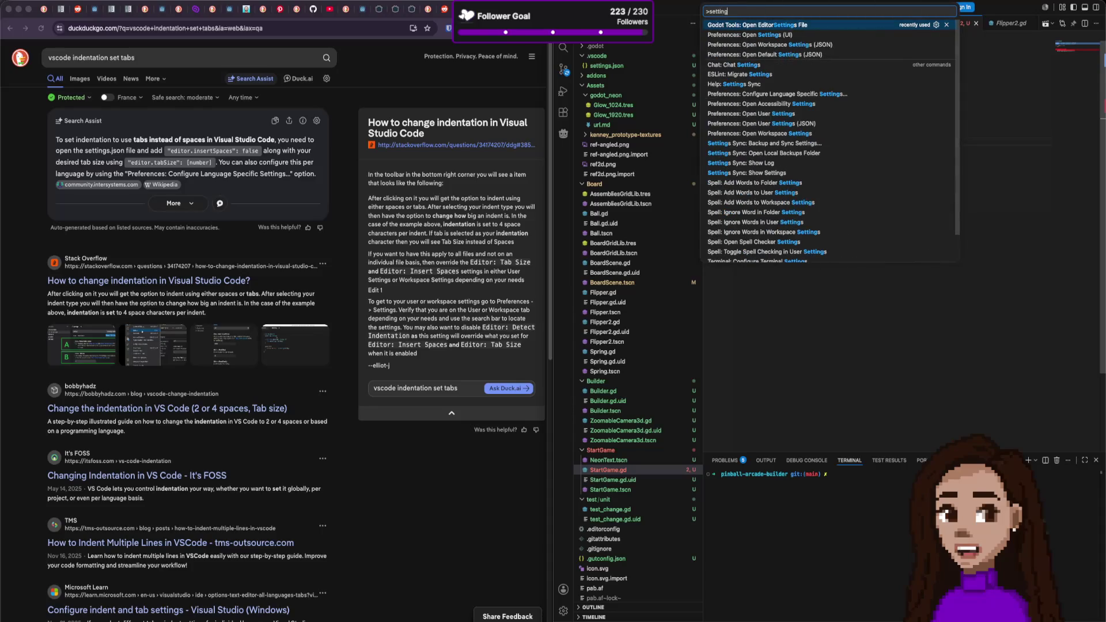
pyautogui.press('Down')
pyautogui.press('Down')
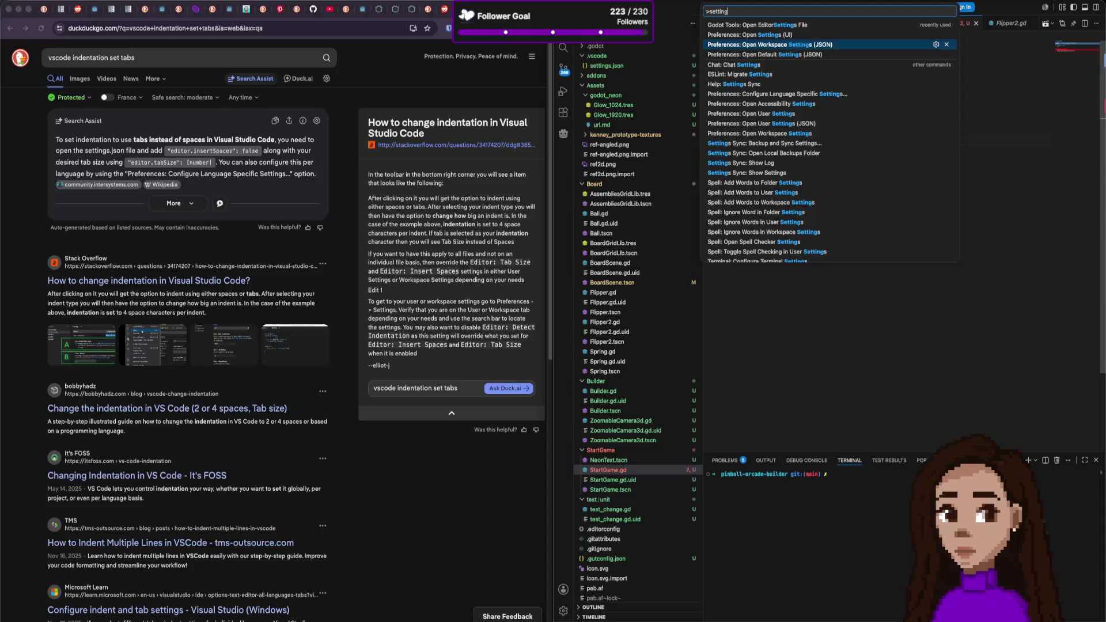
pyautogui.press('Return')
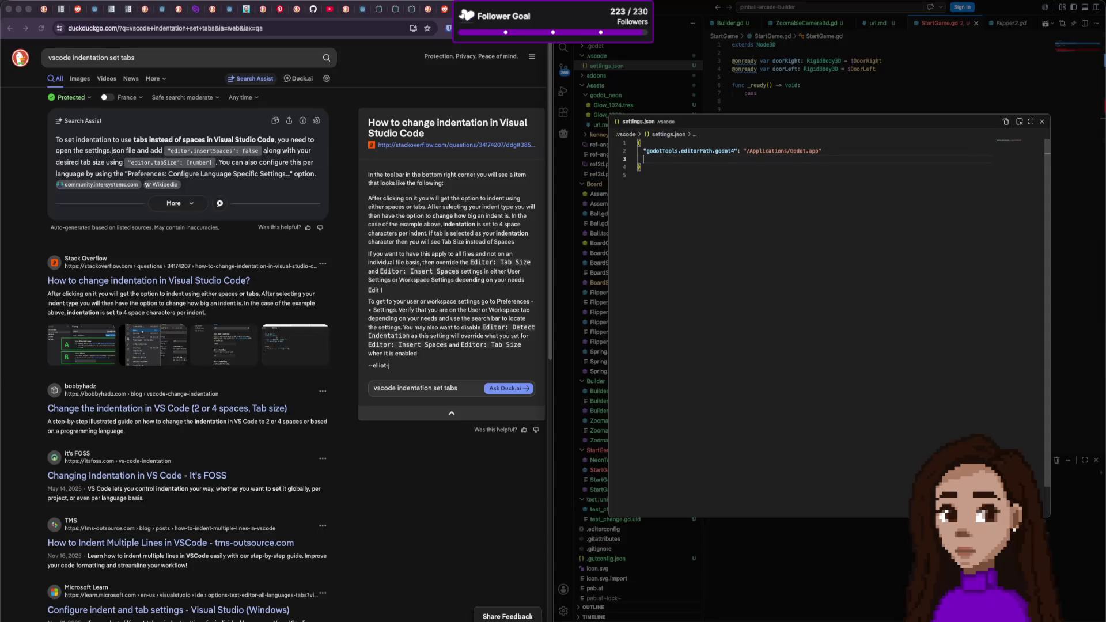
# Step: Add "editor.tabSize": 4 to the workspace settings
pyautogui.write('"markdown-mermaid.controls.show":')
pyautogui.press('super+z')
pyautogui.press('Return')
pyautogui.write('"')
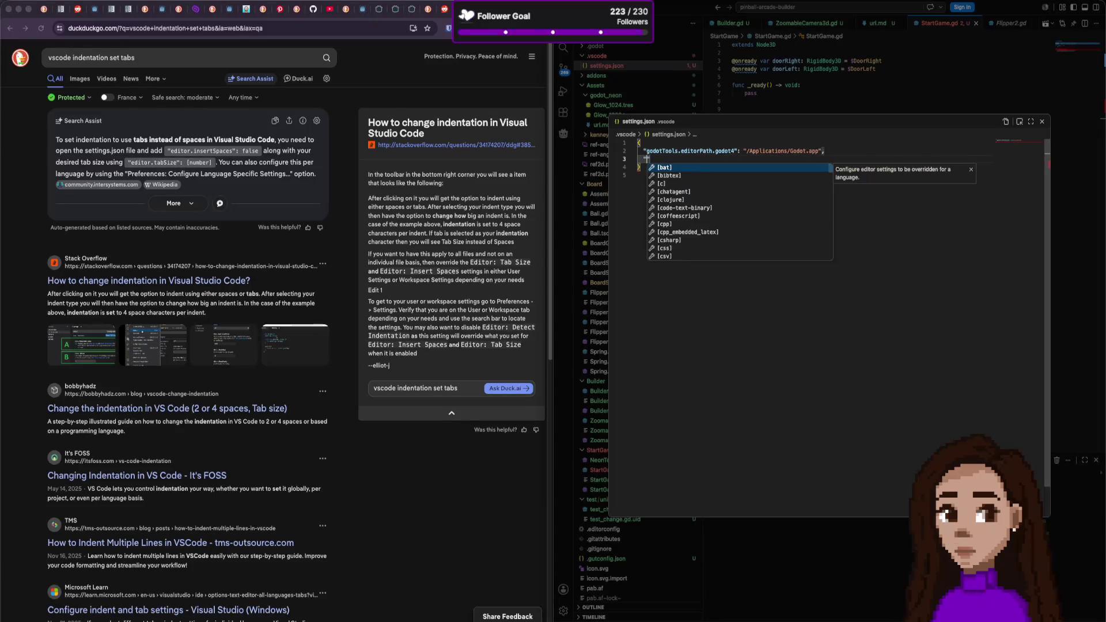
pyautogui.write('tabs')
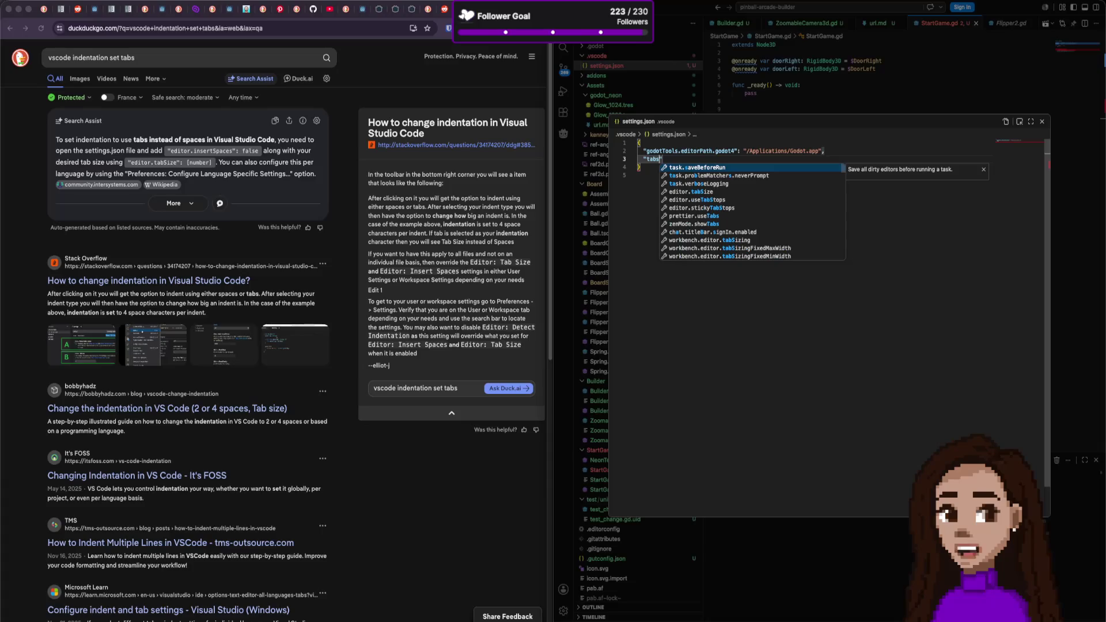
pyautogui.hotkey('alt', 'BackSpace')
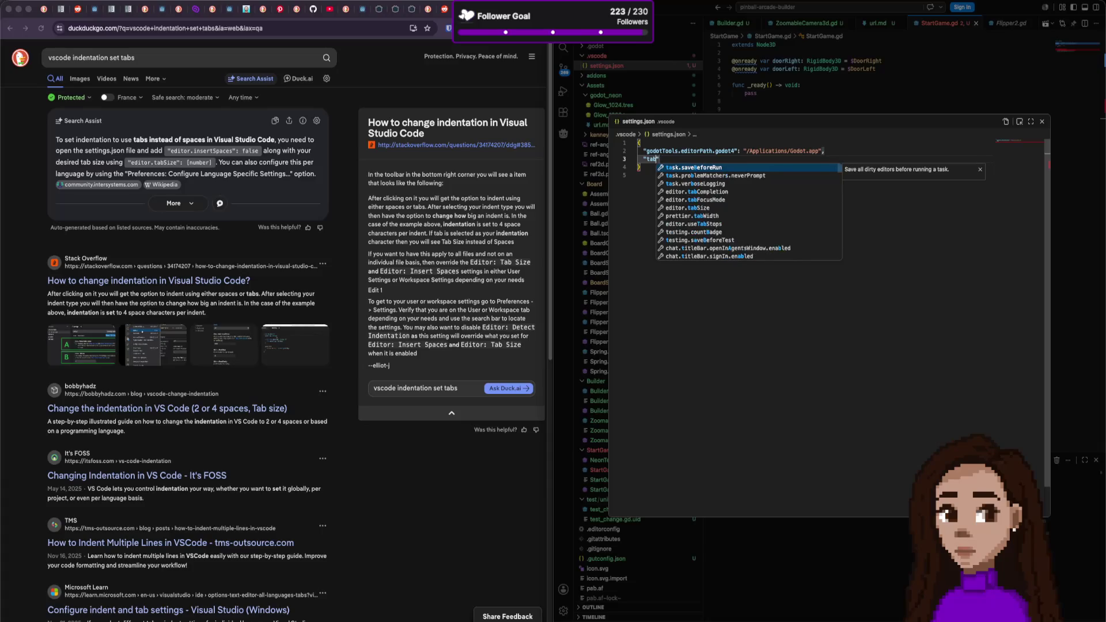
pyautogui.write('inden')
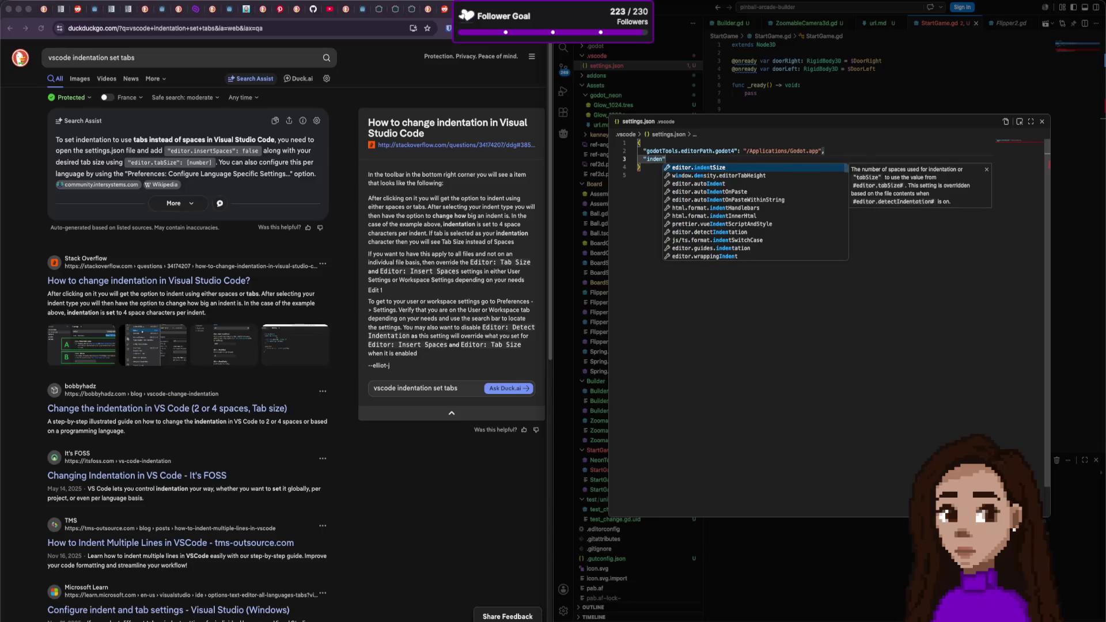
pyautogui.hotkey('alt', 'BackSpace')
pyautogui.write('ed')
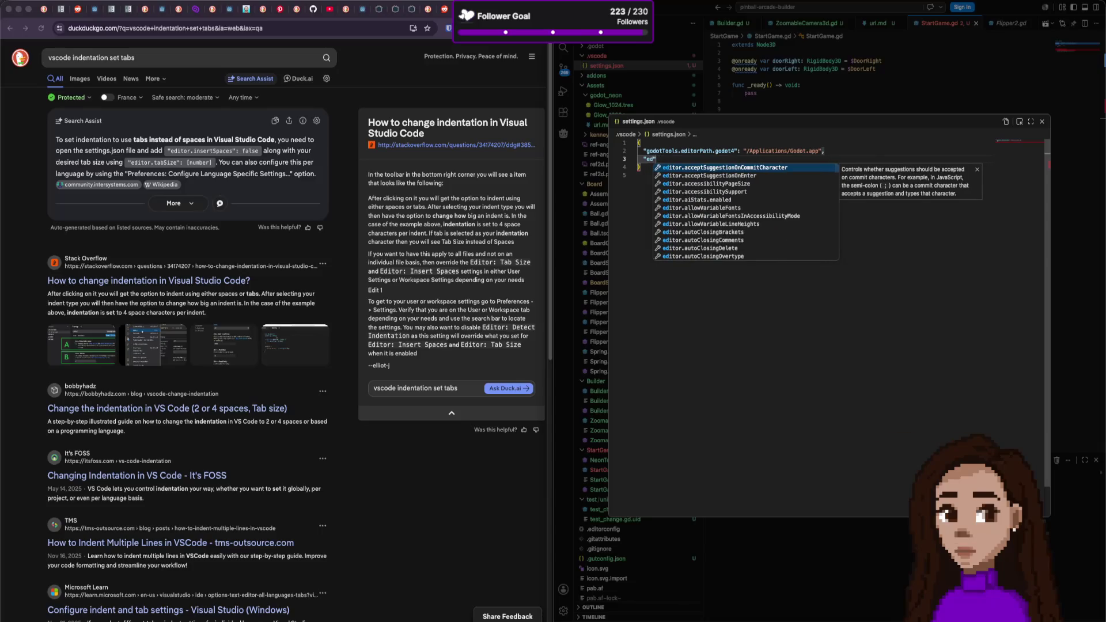
pyautogui.write('itor.ta')
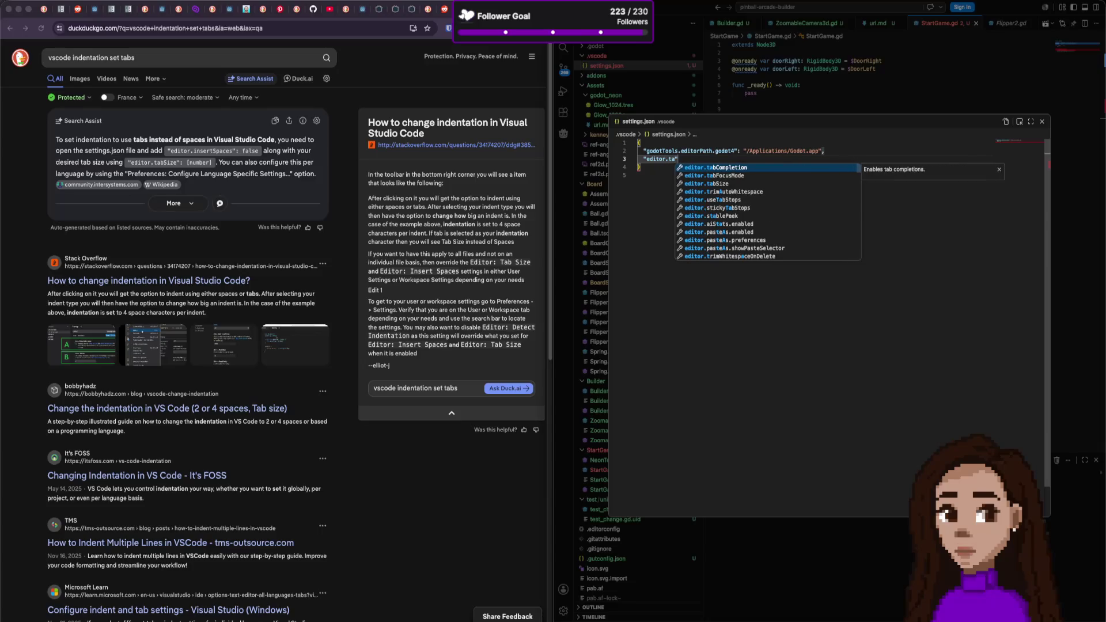
pyautogui.press('Down')
pyautogui.press('Down')
pyautogui.press('Return')
pyautogui.write(',')
pyautogui.press('Return')
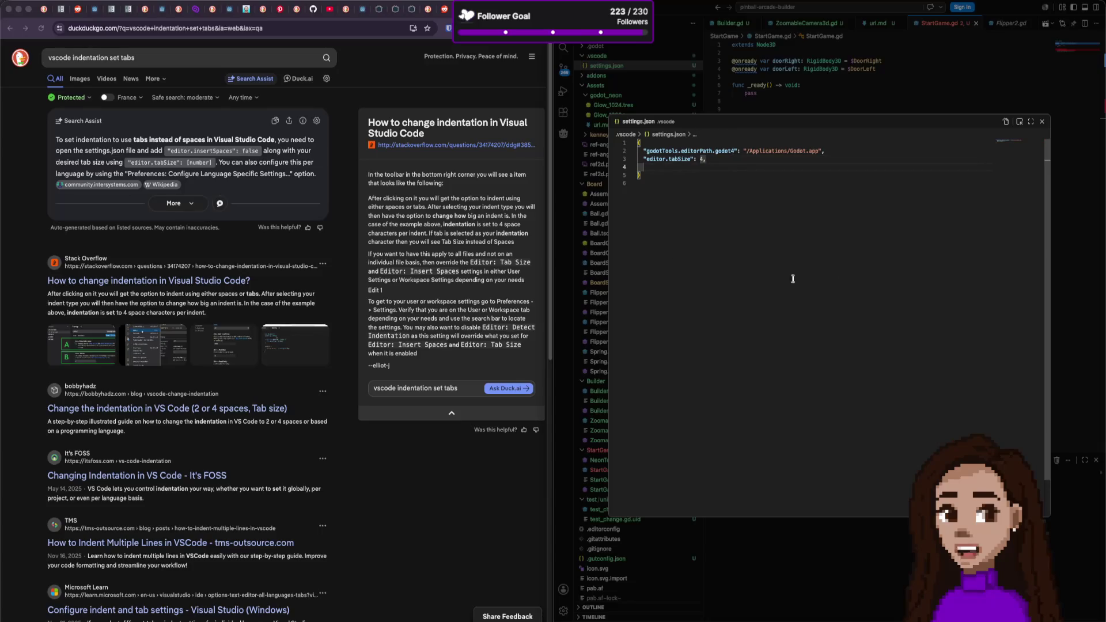
# Step: Add "editor.detectIndentation": false, copying the name from the browser answer
pyautogui.click(423, 319)
pyautogui.click(423, 320)
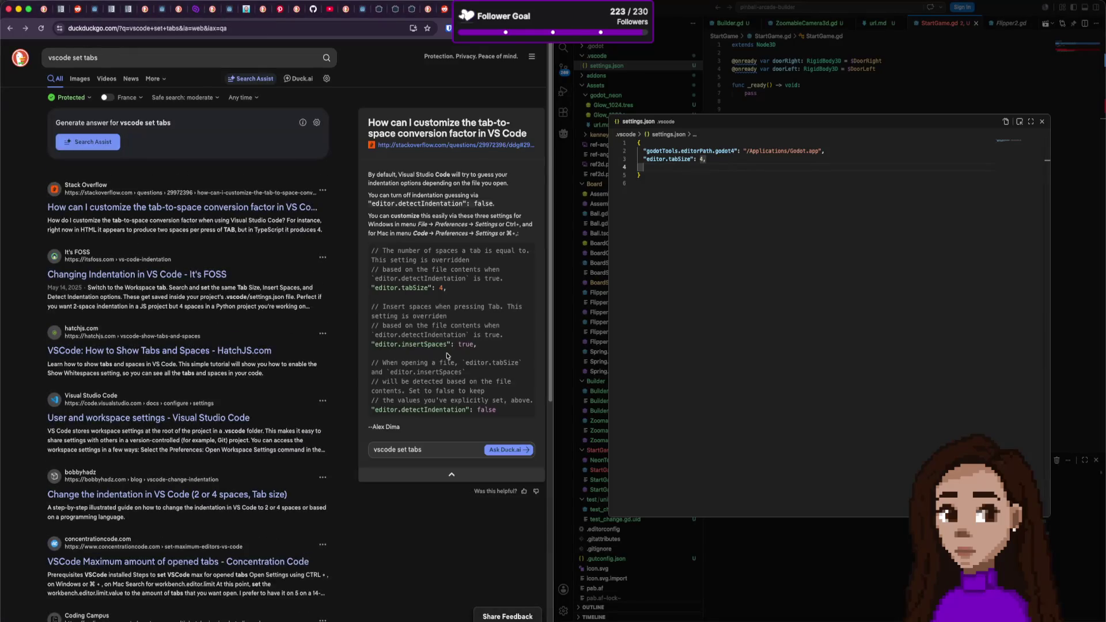
pyautogui.doubleClick(450, 412)
pyautogui.press('super+Tab')
pyautogui.press('Return')
pyautogui.write('"editor')
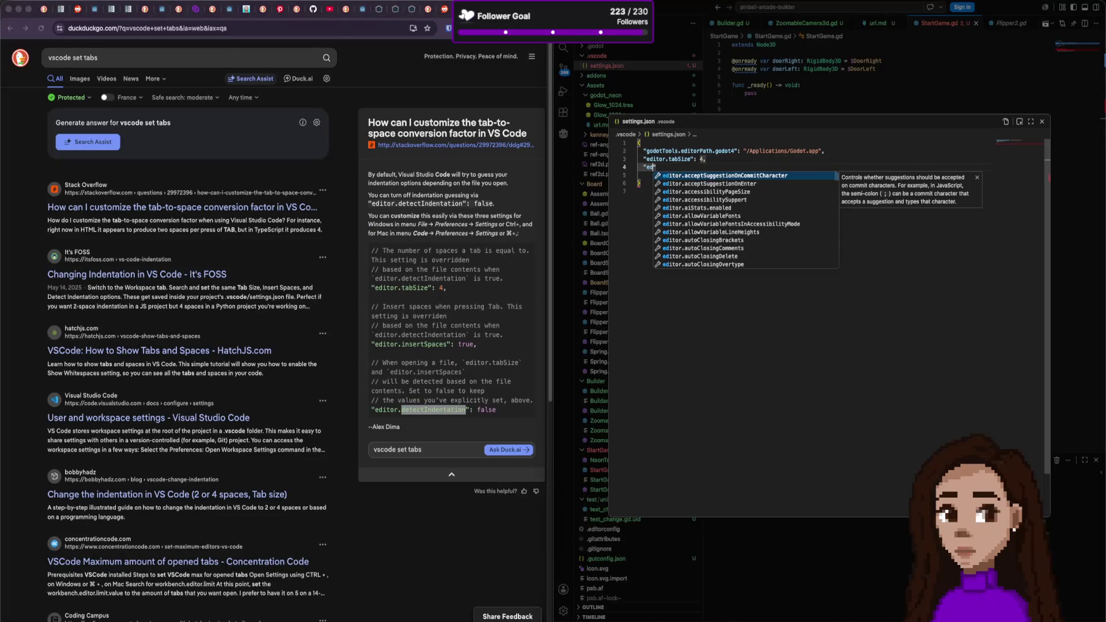
pyautogui.write('.detectIndentation"')
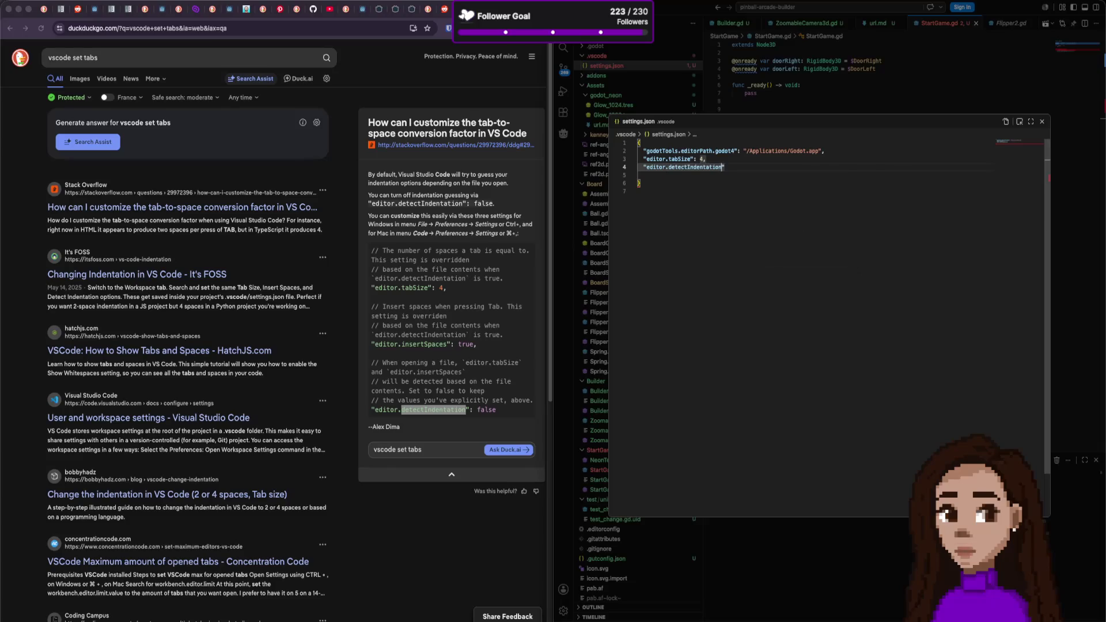
pyautogui.write(': false')
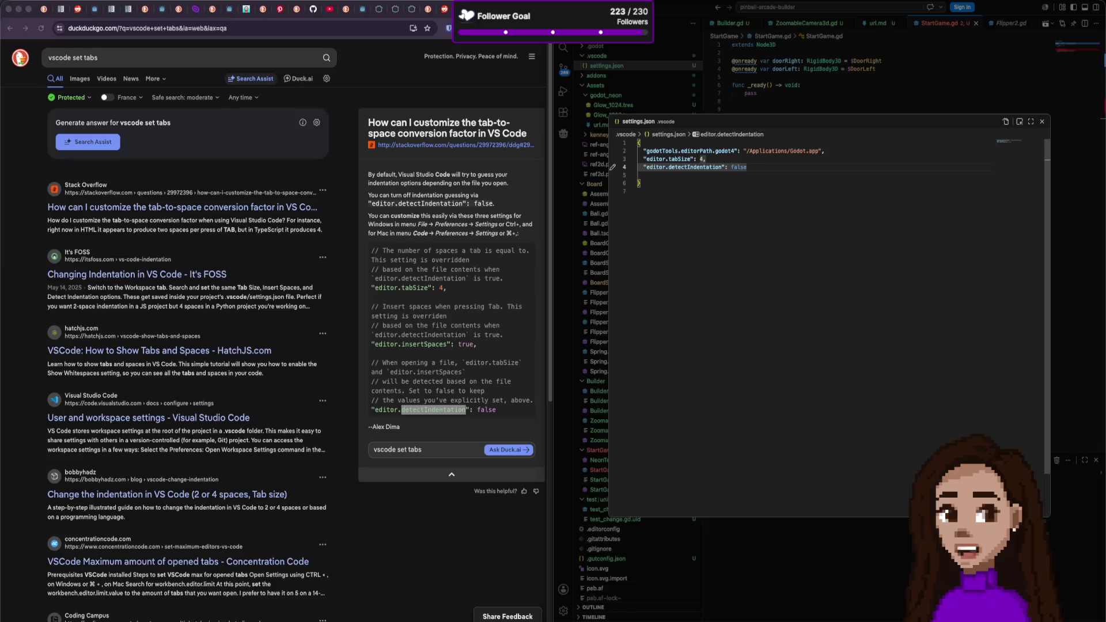
pyautogui.press('Return')
pyautogui.press('Up')
pyautogui.press('End')
# Step: Add "editor.insertSpaces": false and close the settings file
pyautogui.write(',')
pyautogui.press('Return')
pyautogui.write('ed')
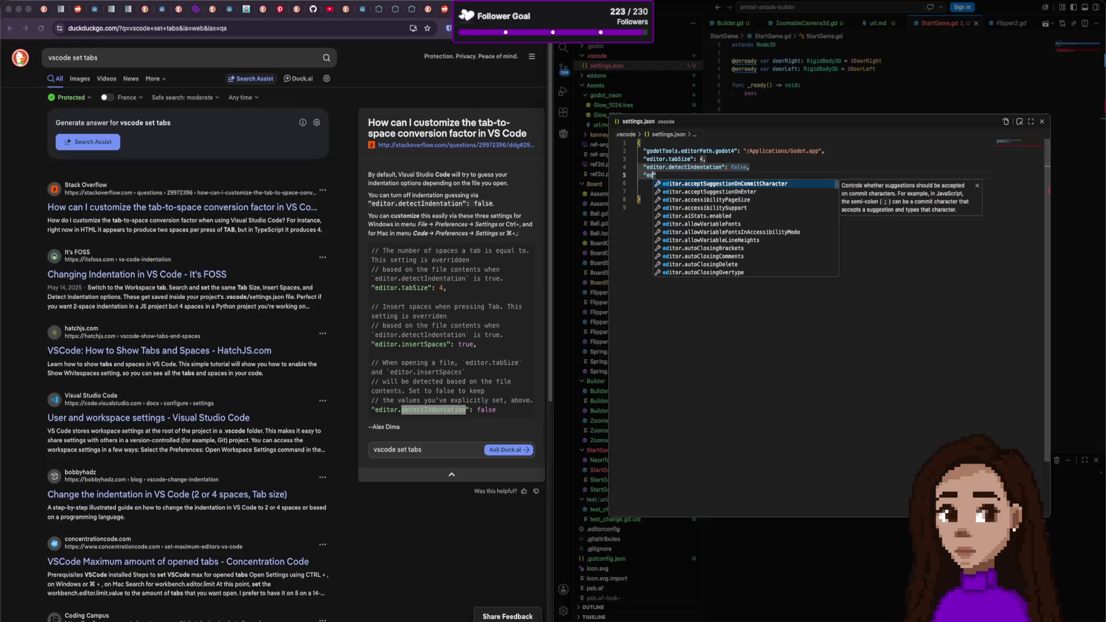
pyautogui.write('itor')
pyautogui.write('.ins')
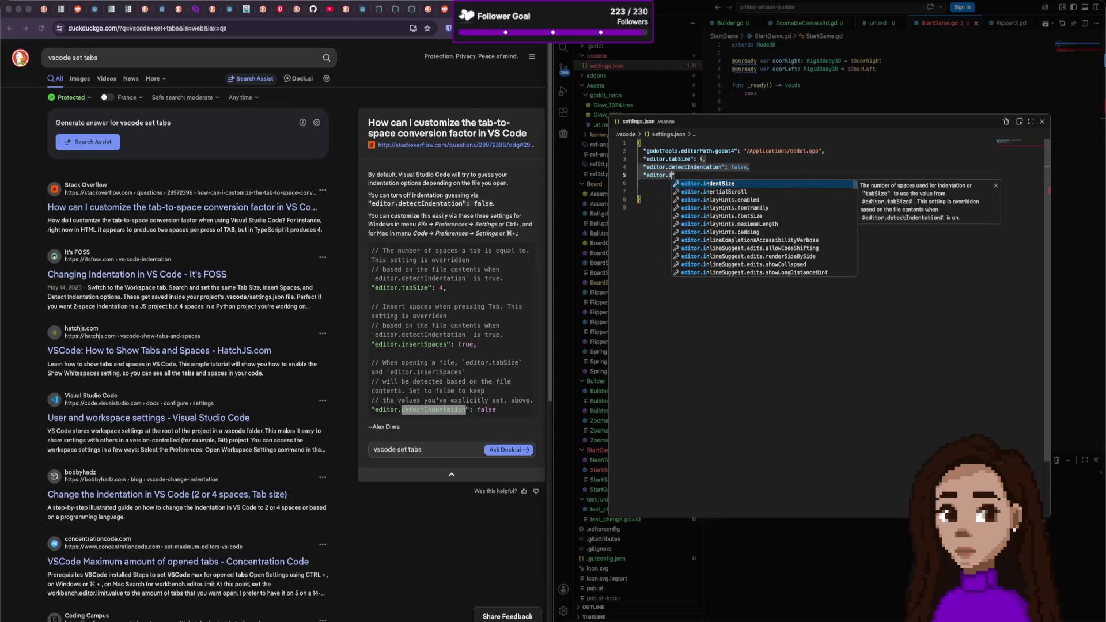
pyautogui.press('Return')
pyautogui.write('f')
pyautogui.press('Return')
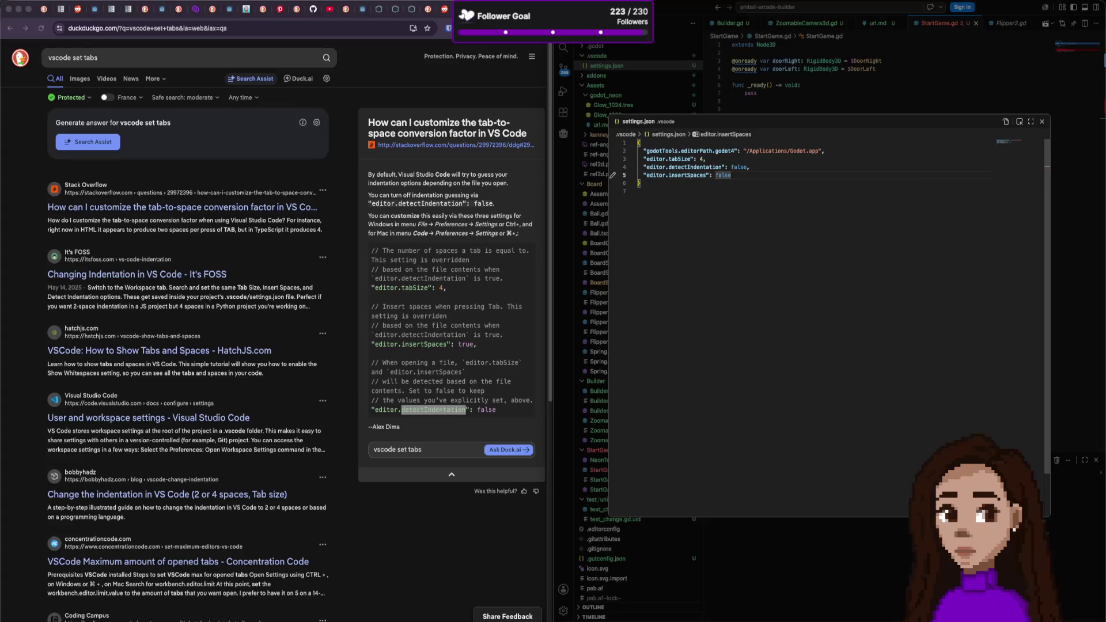
pyautogui.click(806, 90)
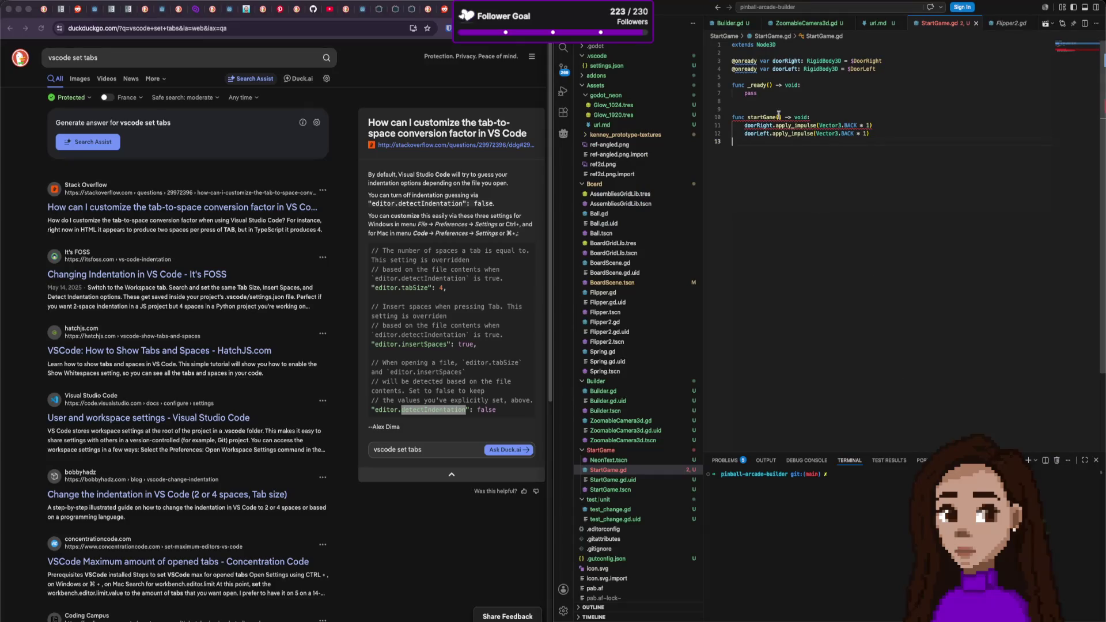
# Step: Select lines 5–12 of StartGame.gd to fix their indentation
pyautogui.moveTo(753, 76); pyautogui.dragTo(761, 168)
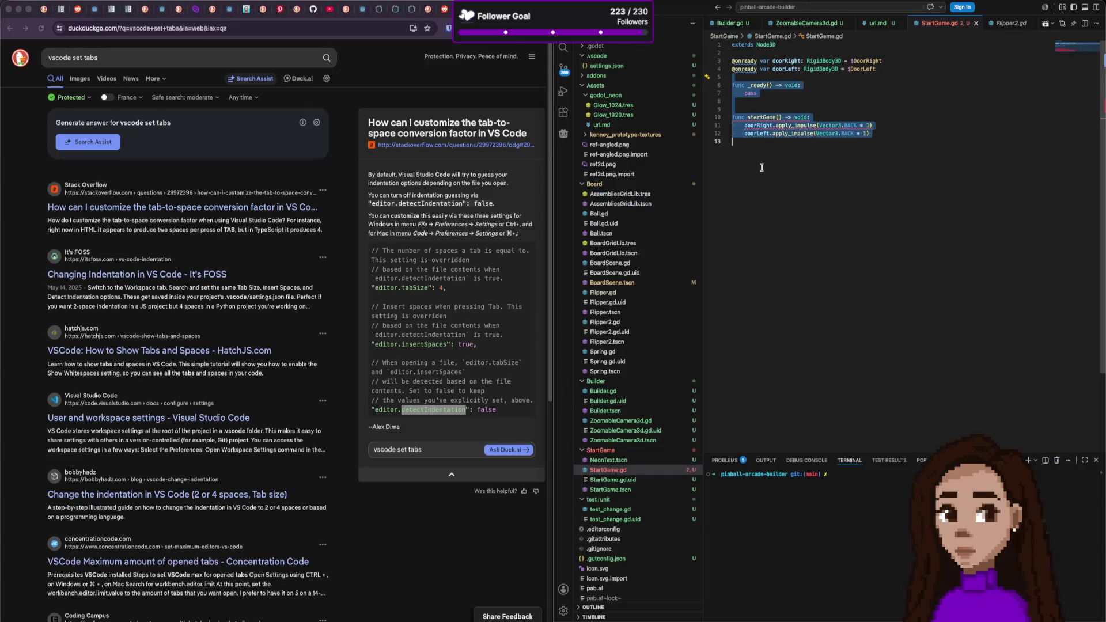
pyautogui.click(745, 93)
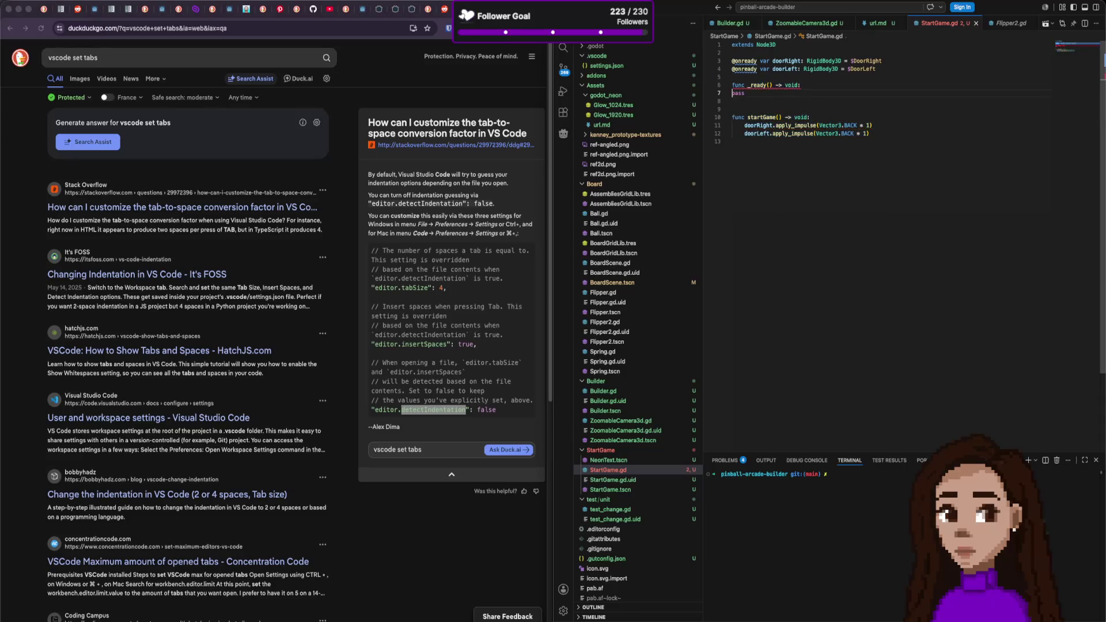
pyautogui.click(792, 228)
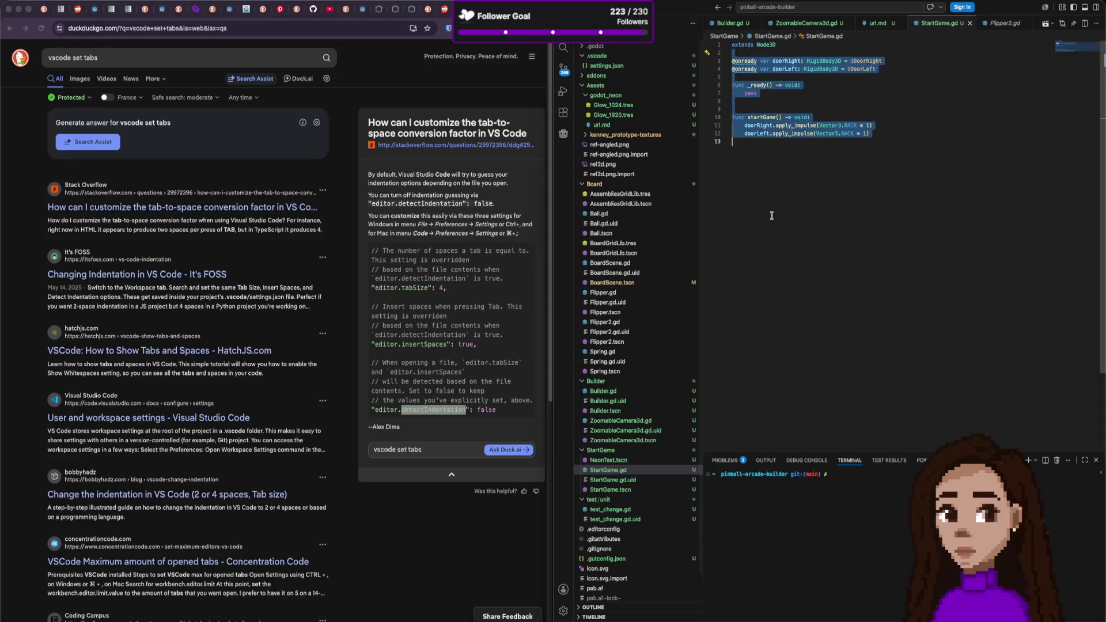
# Step: Cycle through the open windows back to the Godot editor beside StartGame.gd
pyautogui.click(472, 94)
pyautogui.hotkey('ctrl', 'Tab')
pyautogui.press('super+Tab')
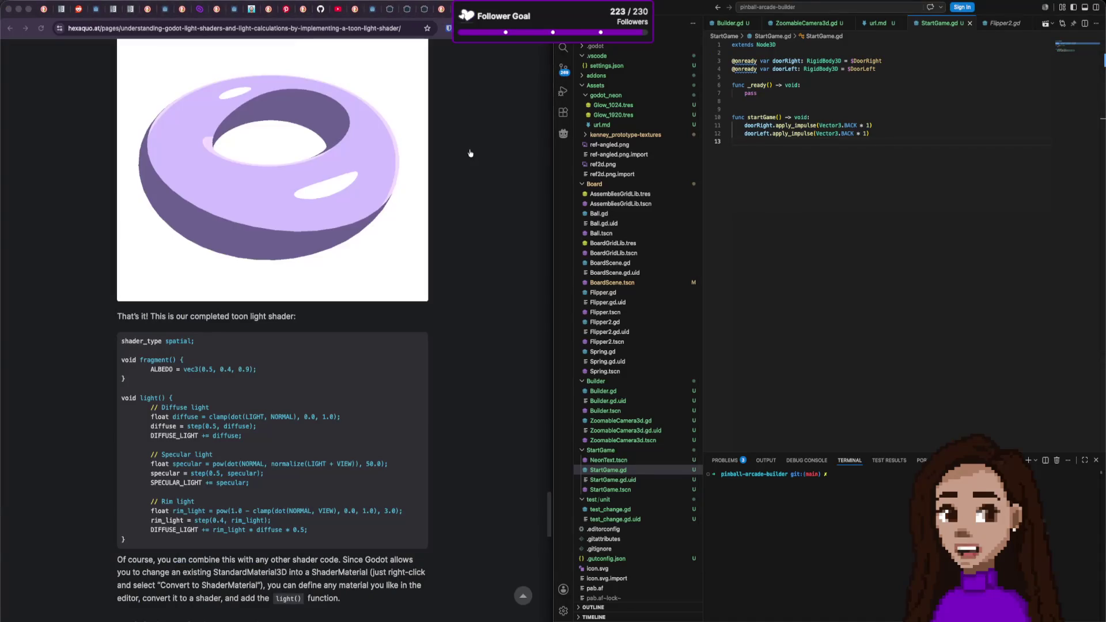
pyautogui.press('super+Tab')
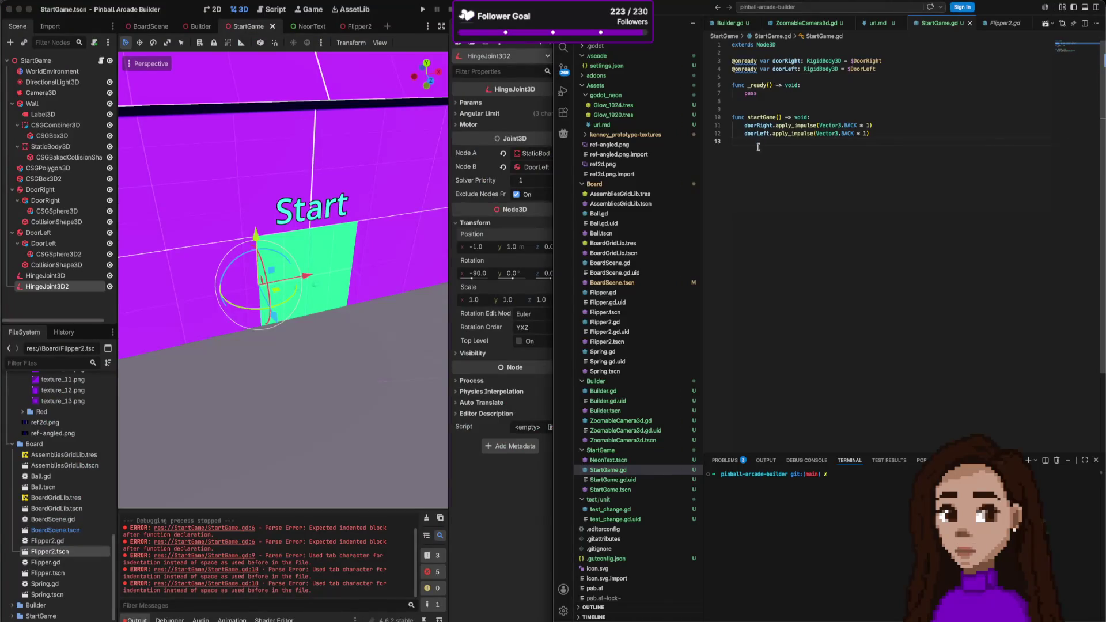
pyautogui.click(773, 109)
pyautogui.scroll(-2, 580, 174)
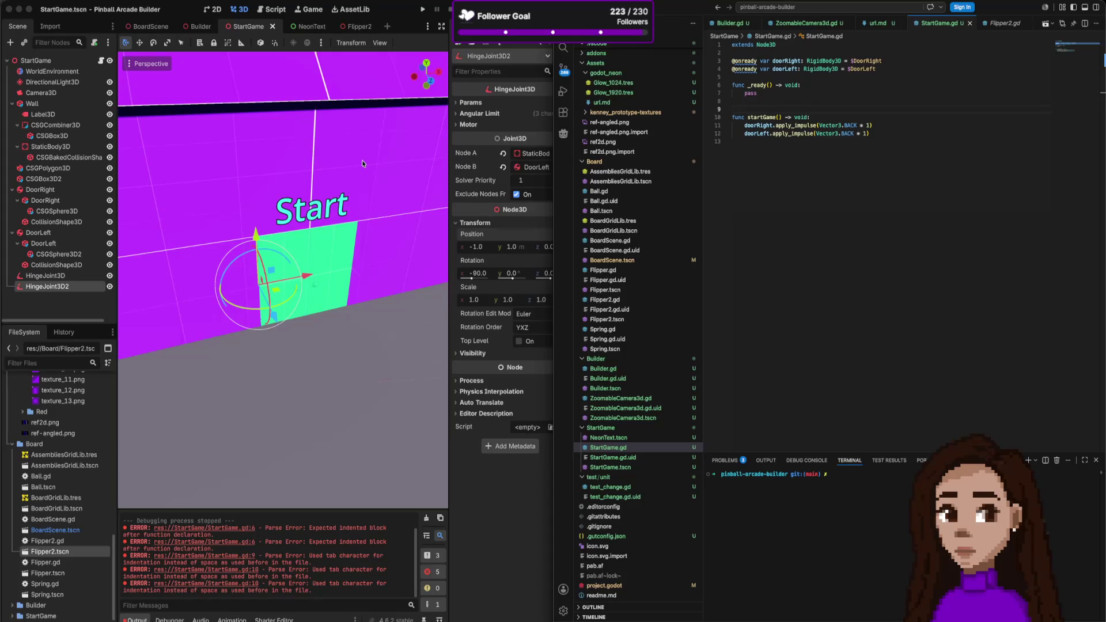
# Step: Test-run the start screen, close the game window, and reselect the Start label
pyautogui.click(422, 9)
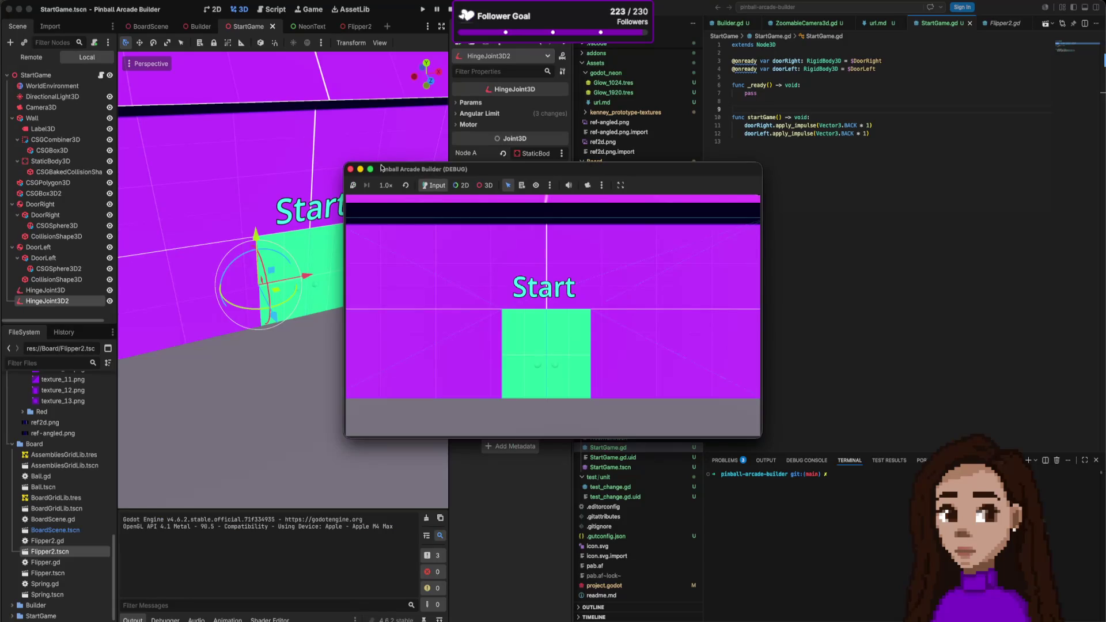
pyautogui.click(351, 169)
pyautogui.click(804, 117)
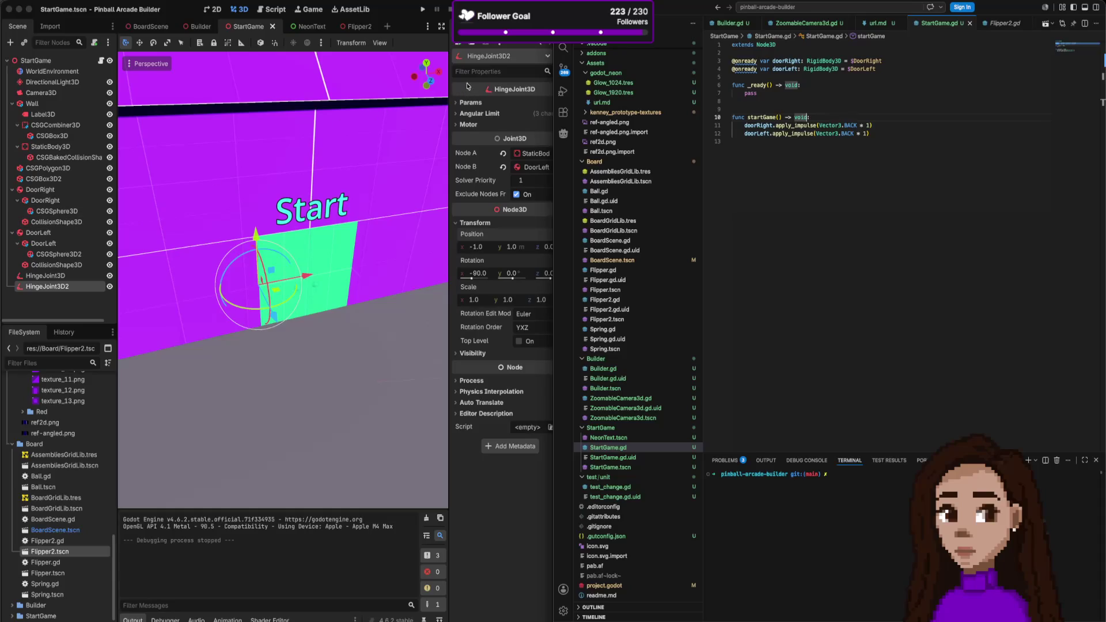
pyautogui.click(334, 209)
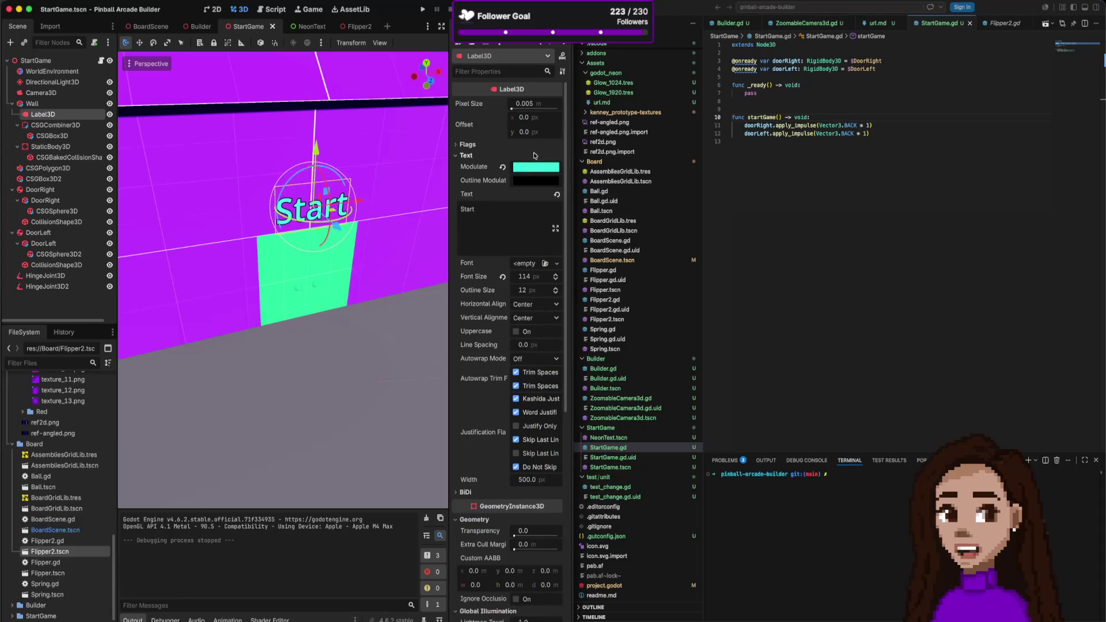
# Step: Review the Start label's Label3D properties, including font size 114 and outline size 12
pyautogui.click(518, 27)
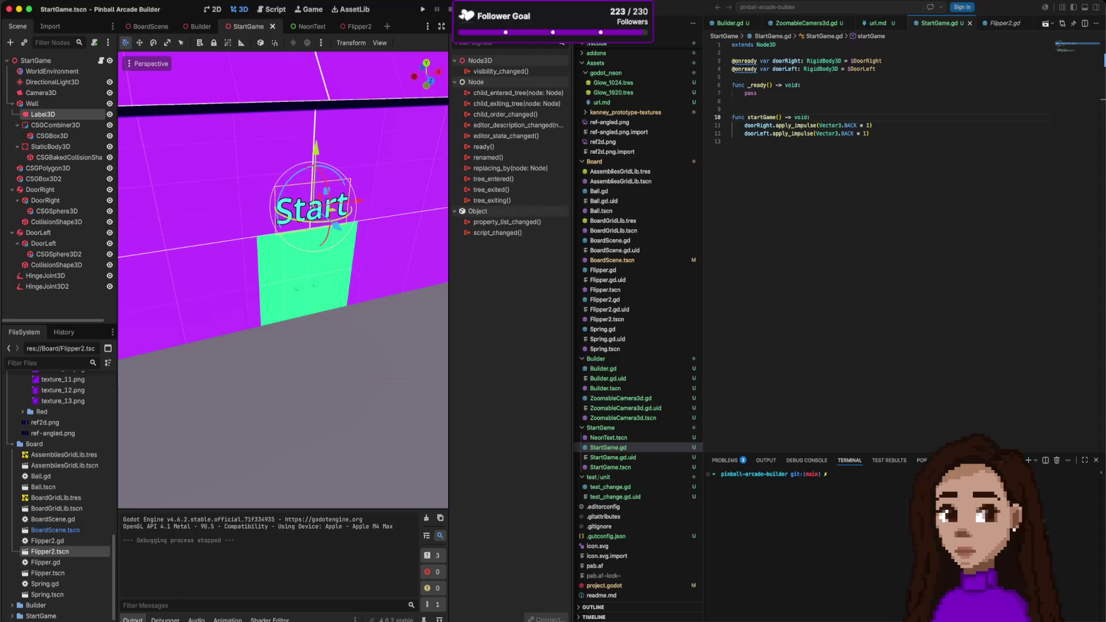
pyautogui.click(474, 27)
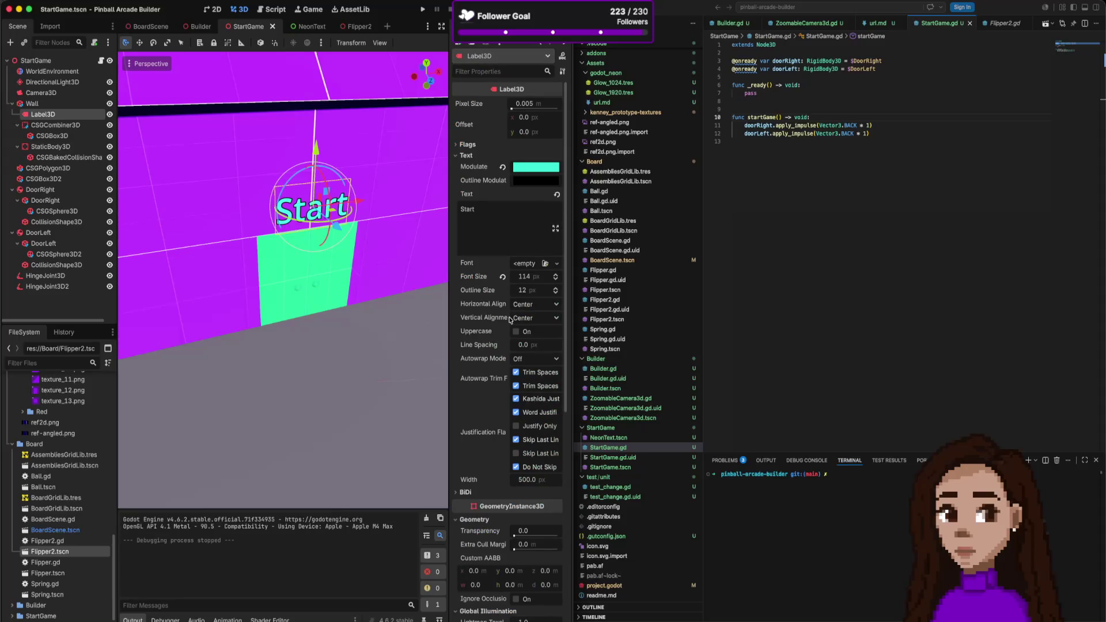
pyautogui.moveTo(509, 319)
pyautogui.scroll(-2, 497, 349)
pyautogui.scroll(-3, 402, 263)
pyautogui.scroll(-2, 402, 263)
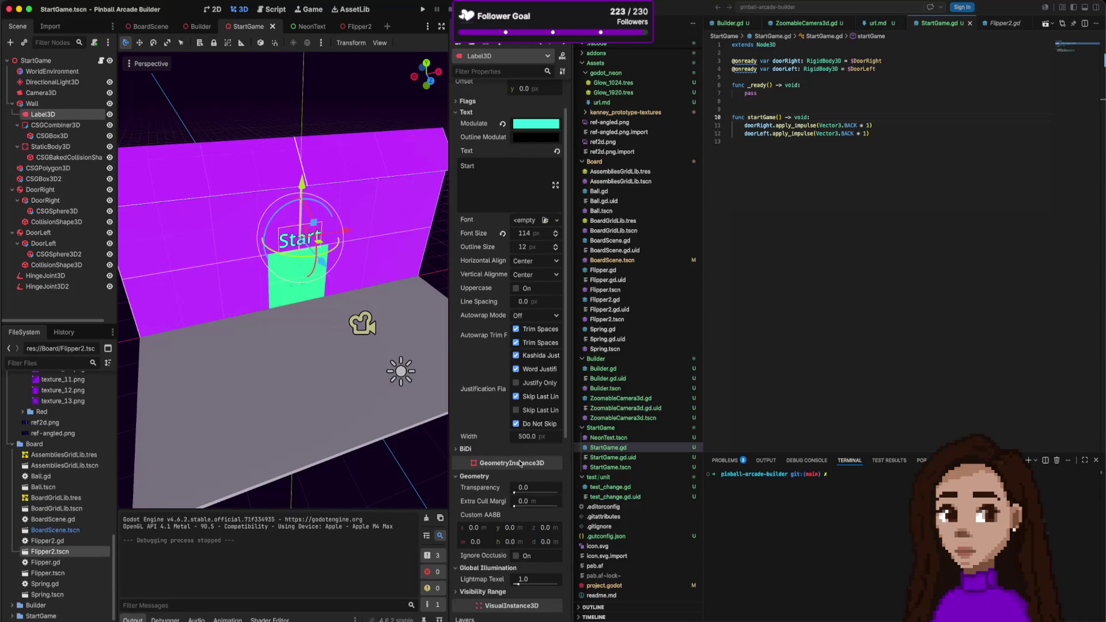
pyautogui.scroll(-5, 512, 432)
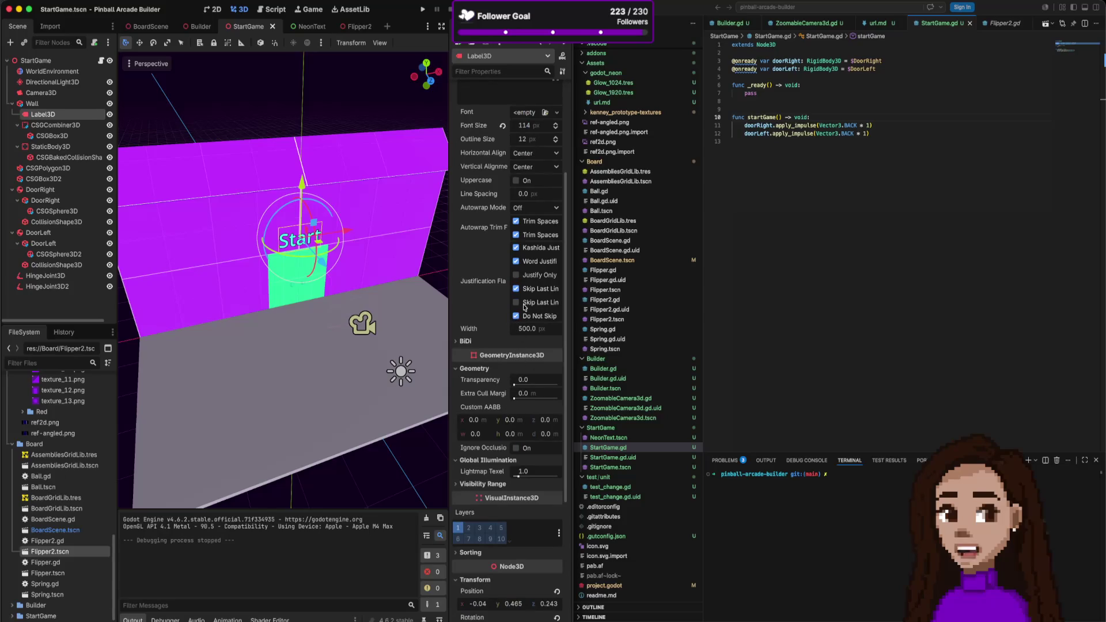
pyautogui.scroll(-3, 510, 348)
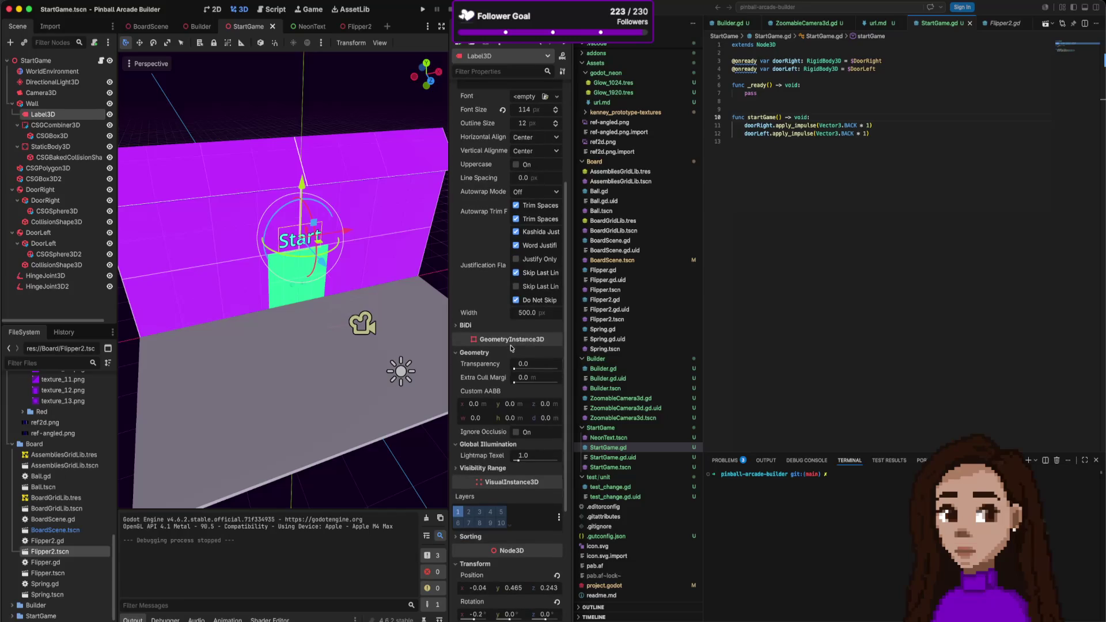
pyautogui.scroll(-5, 510, 348)
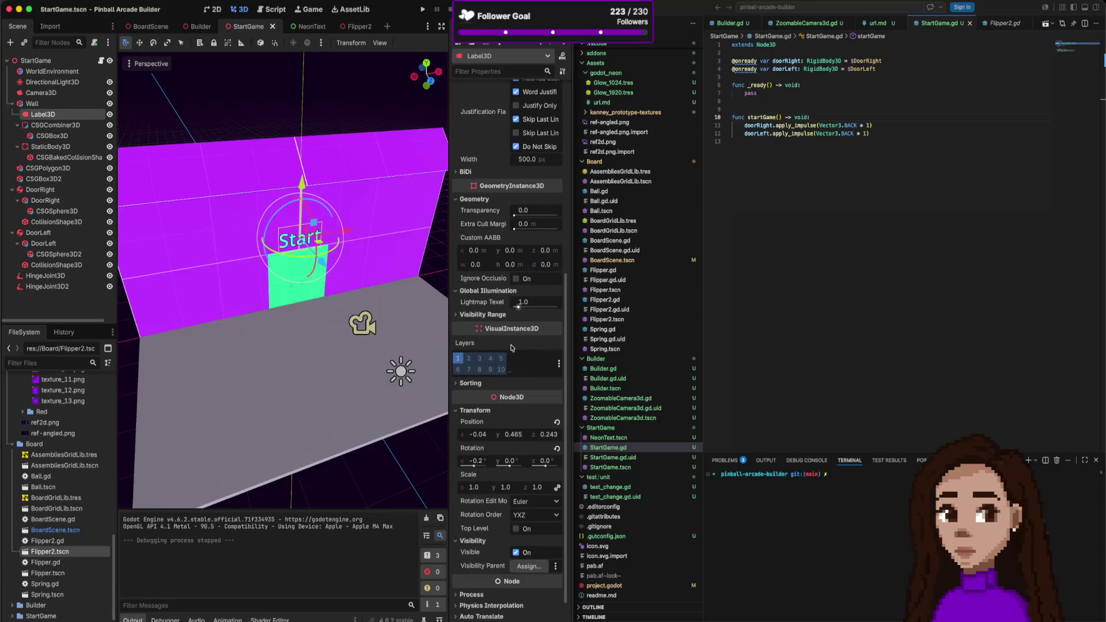
pyautogui.scroll(9, 536, 344)
pyautogui.scroll(5, 536, 344)
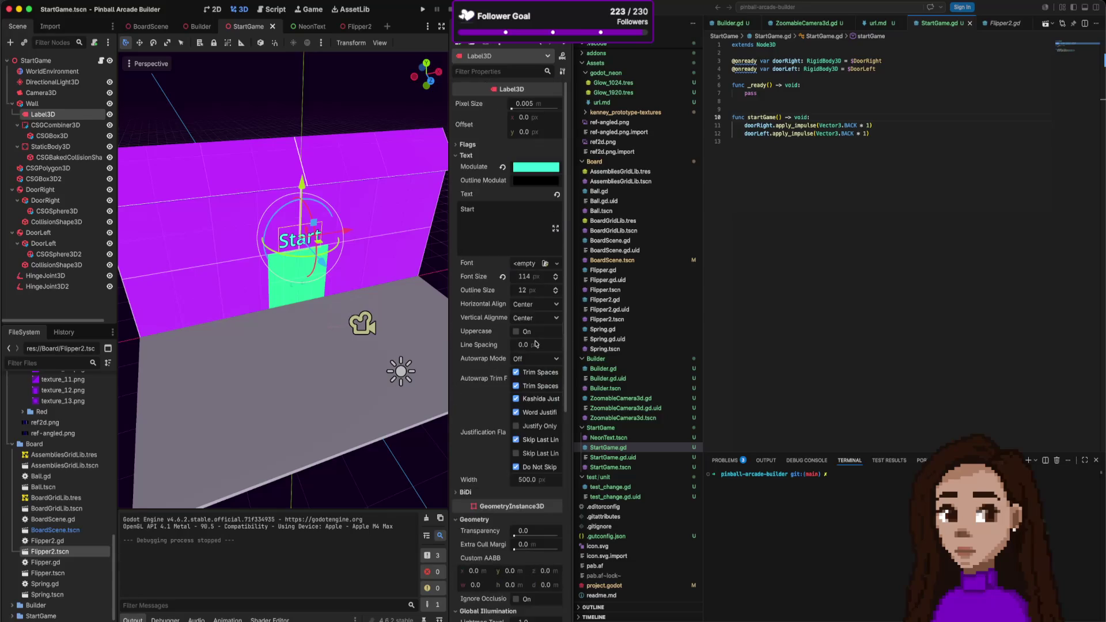
pyautogui.click(747, 144)
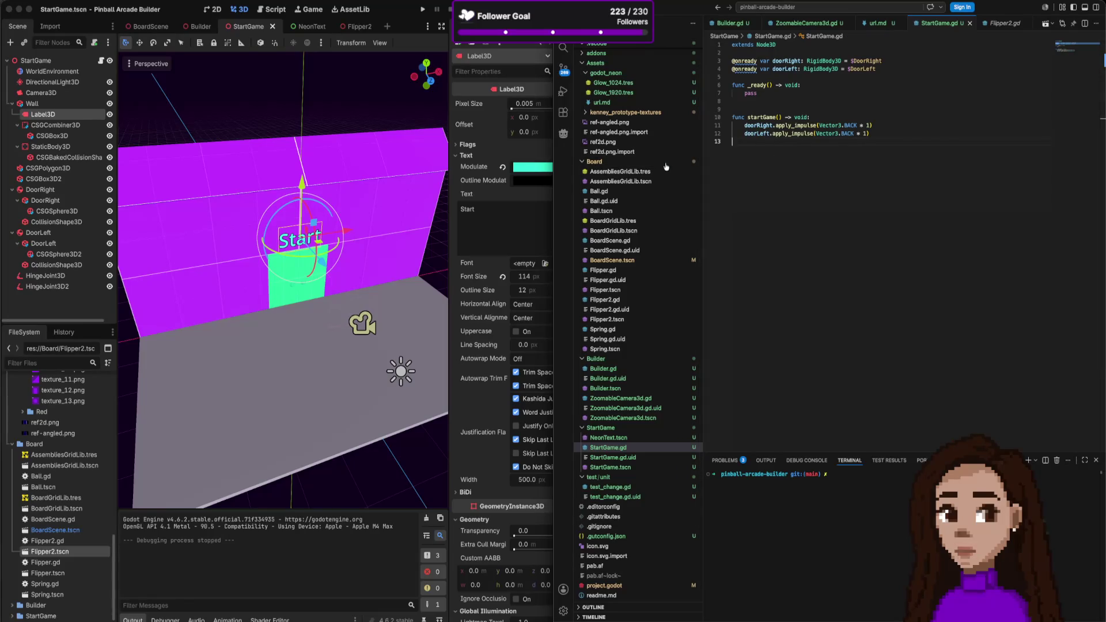
# Step: Open a new Visual Studio Code window with File > New Window
pyautogui.press('super+Tab')
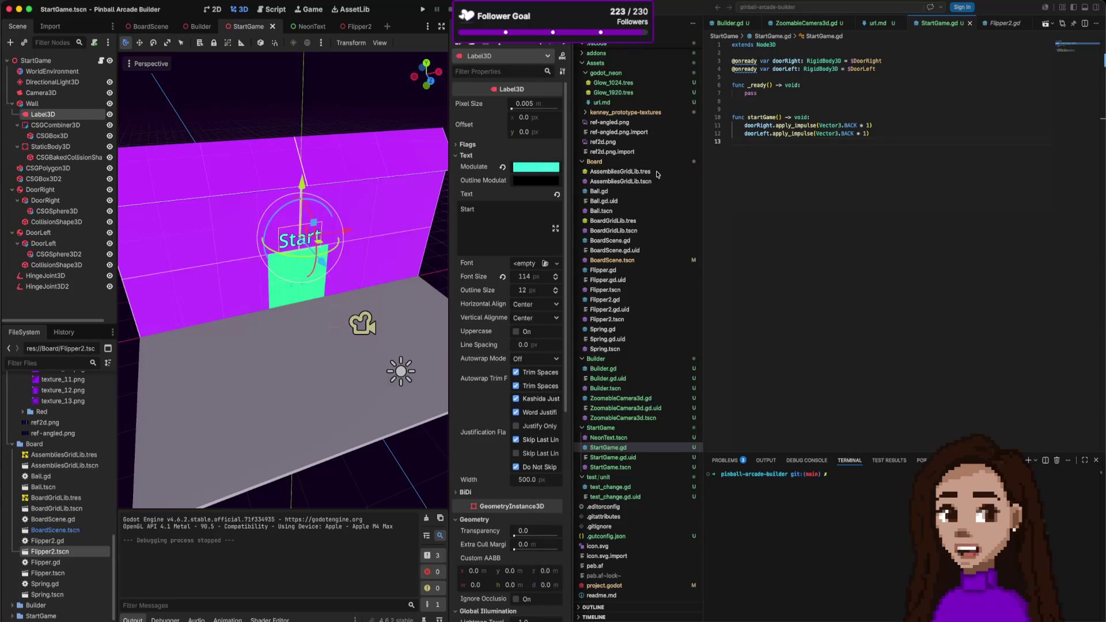
pyautogui.click(658, 174)
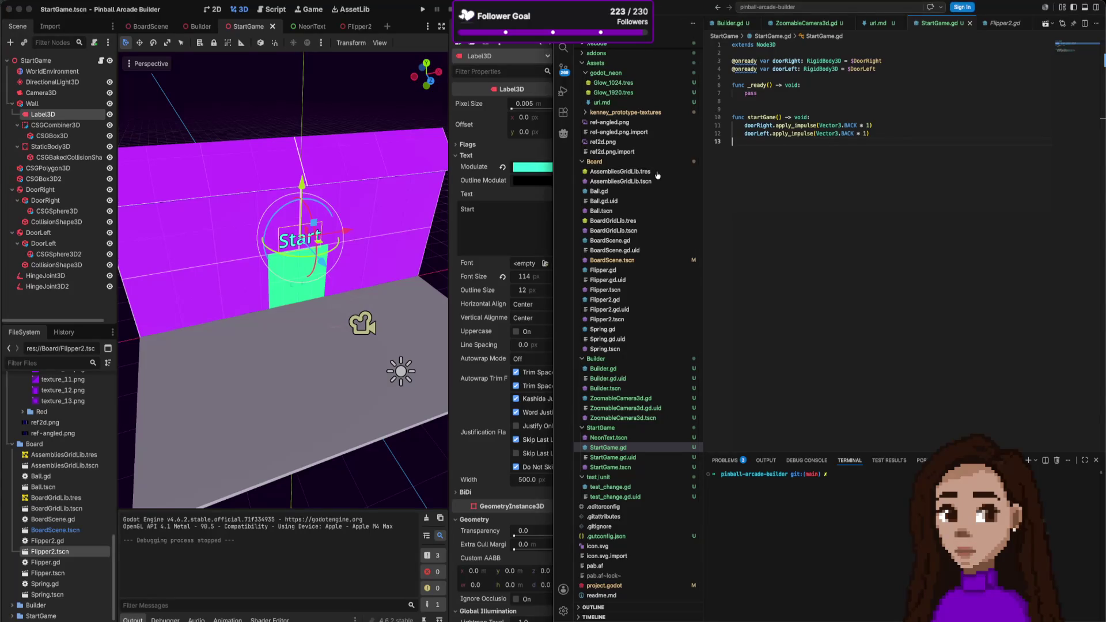
pyautogui.moveTo(817, 127)
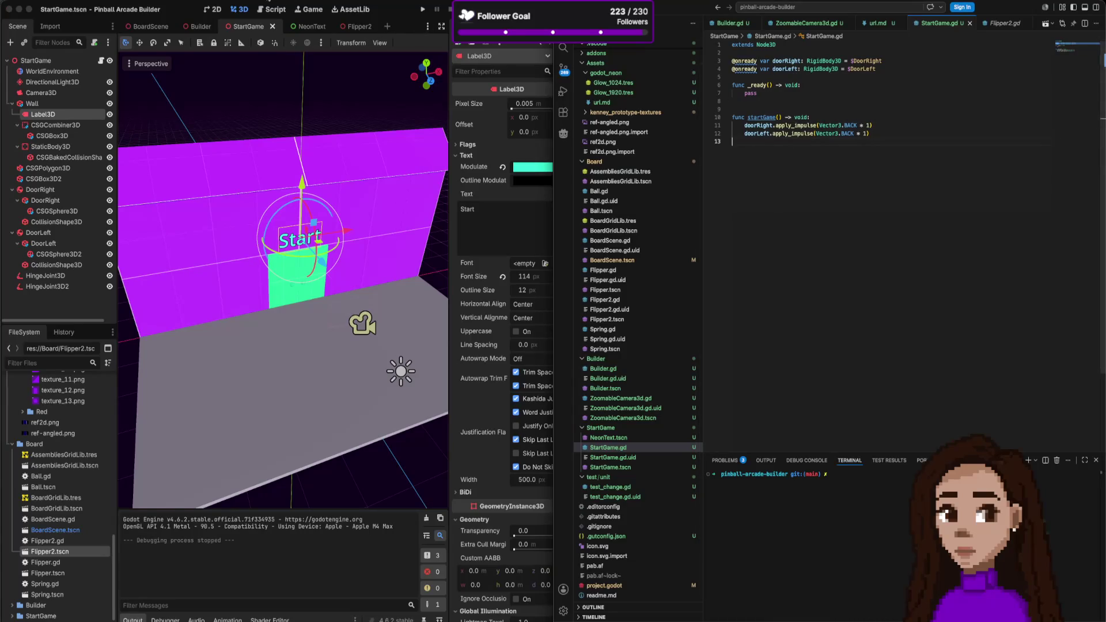
pyautogui.click(213, 0)
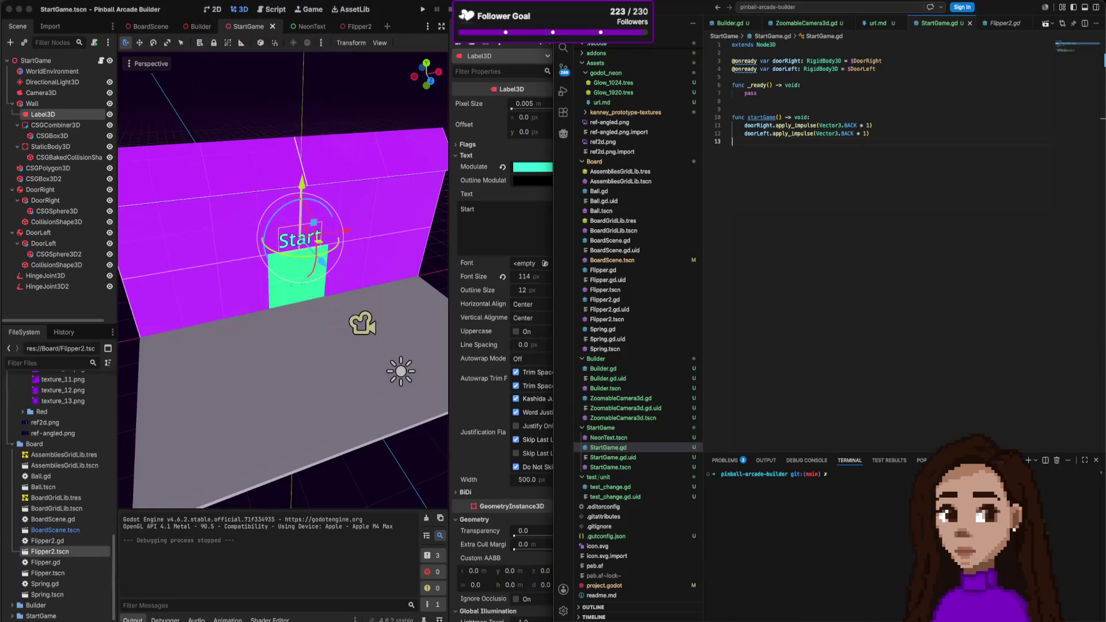
pyautogui.click(46, 3)
pyautogui.click(75, 30)
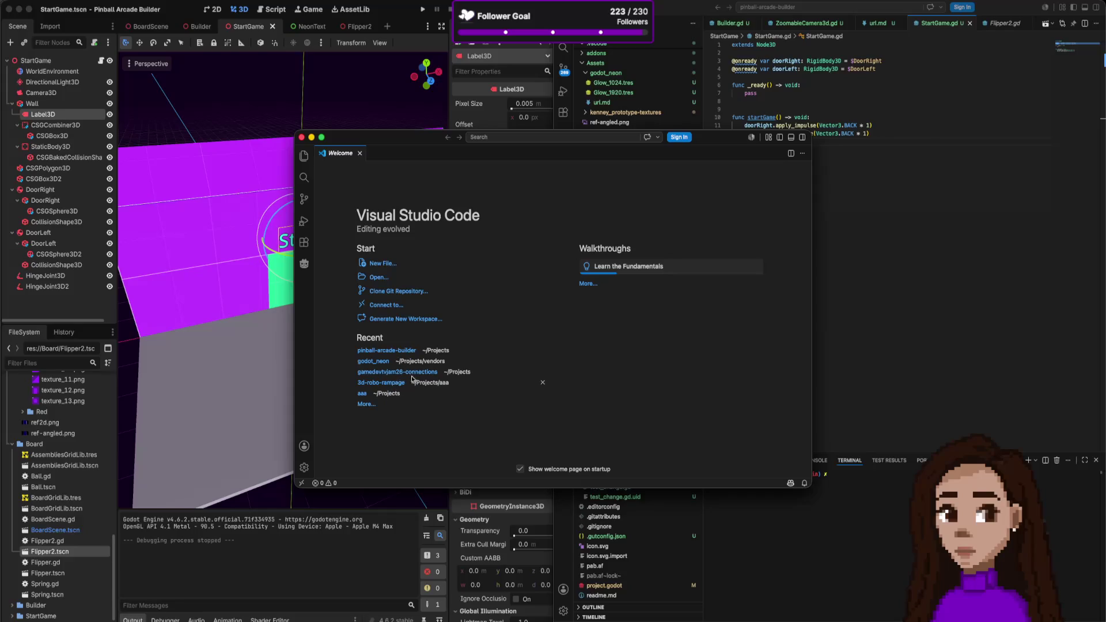
# Step: Load the recent 'aaa' project and open 3d-barbarian-blaster's TurretManager.gd
pyautogui.click(362, 393)
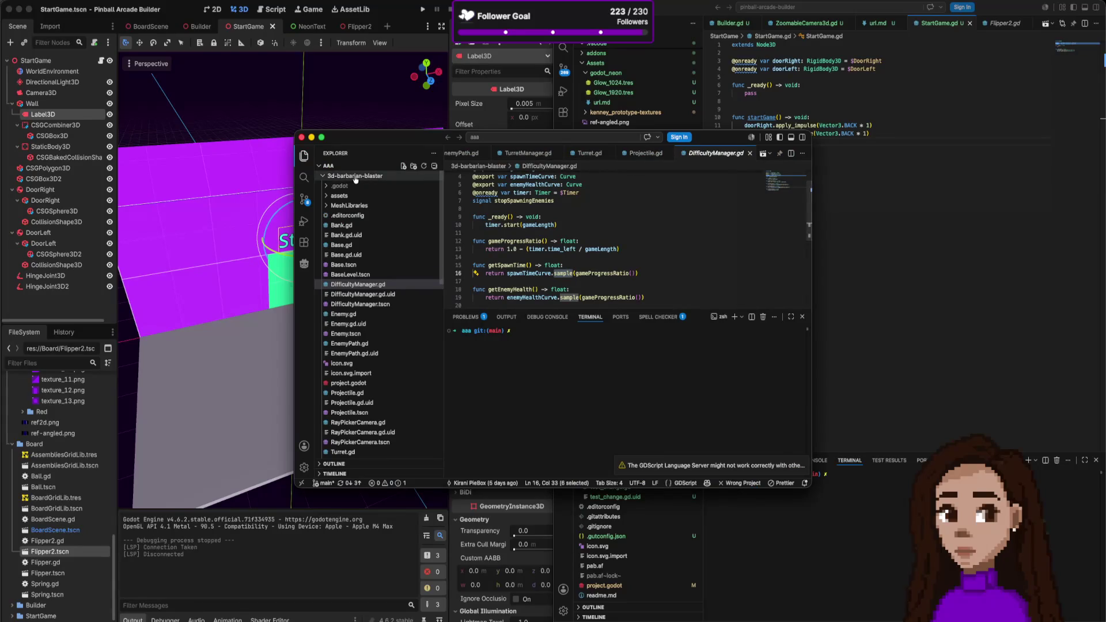
pyautogui.click(323, 176)
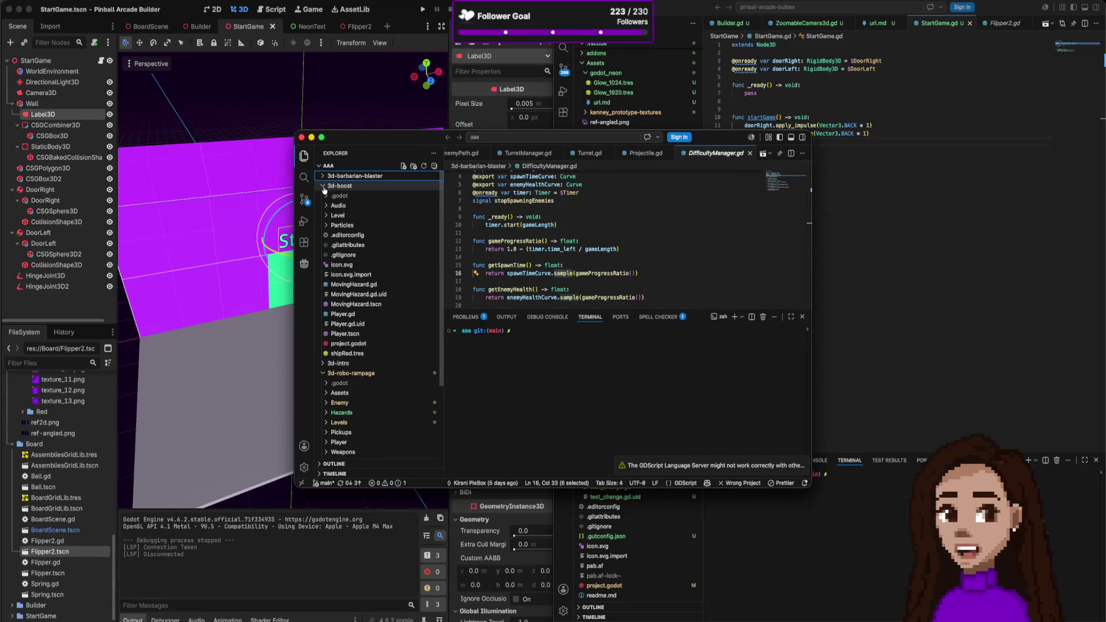
pyautogui.click(323, 205)
pyautogui.click(323, 205)
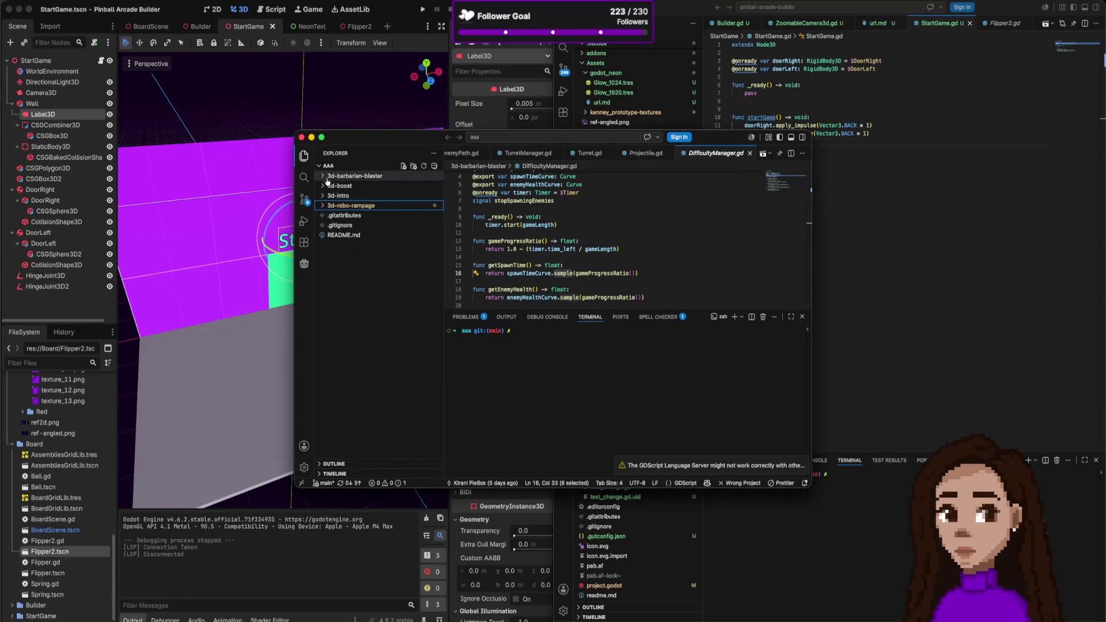
pyautogui.click(326, 176)
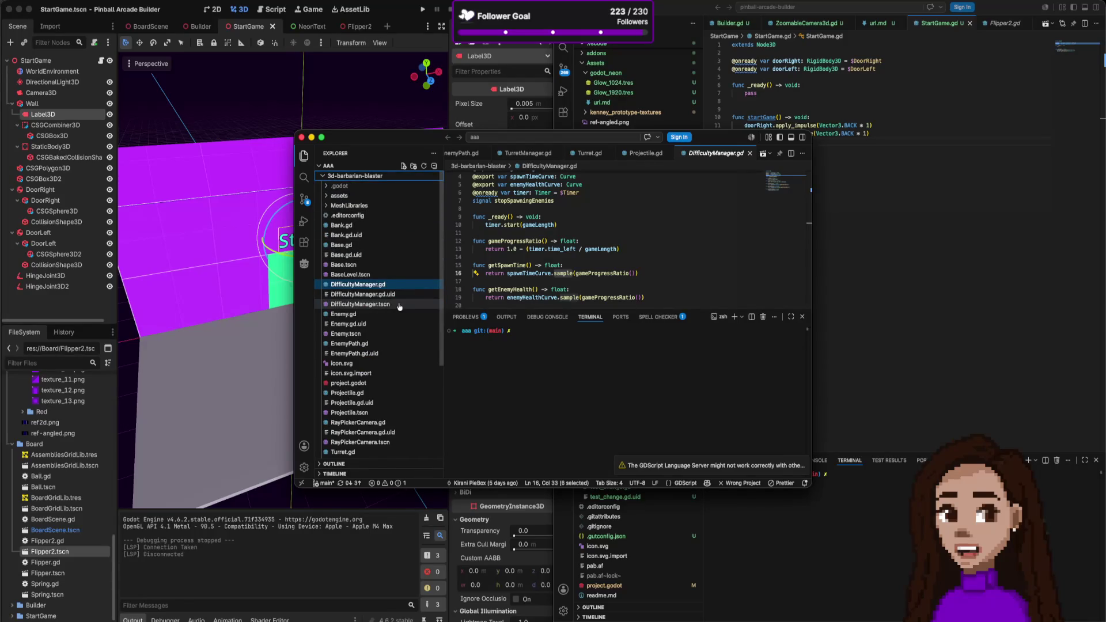
pyautogui.scroll(-5, 396, 329)
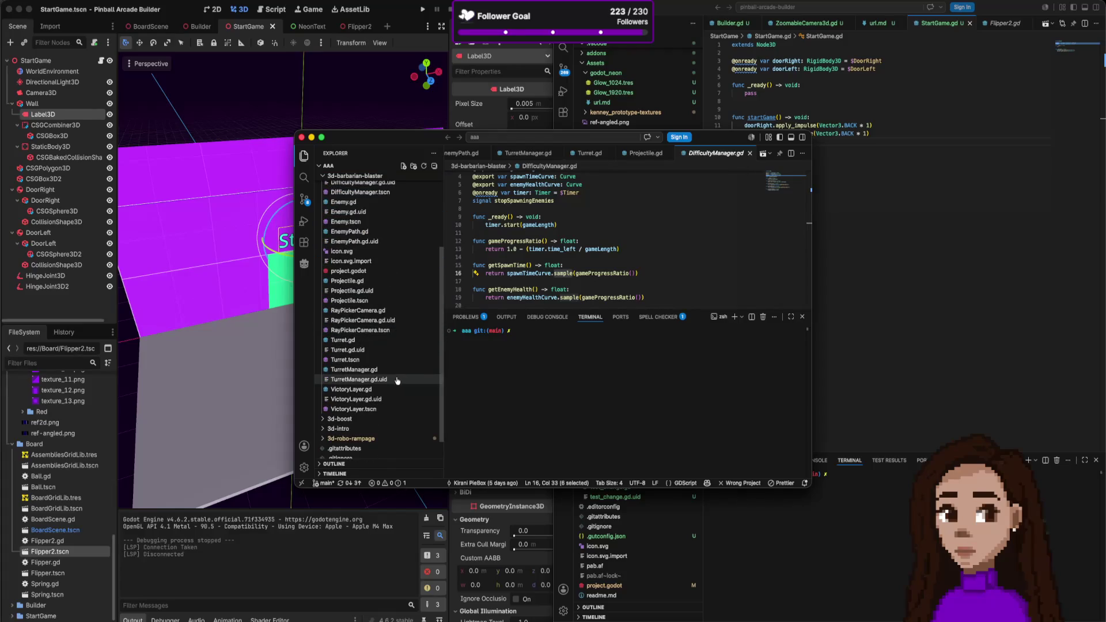
pyautogui.click(381, 370)
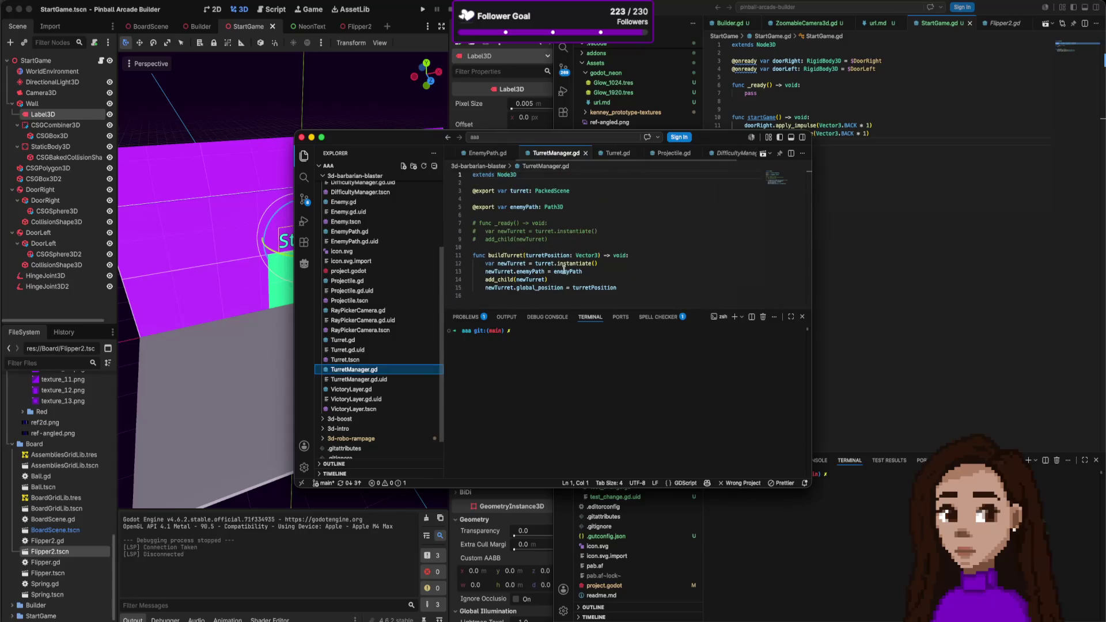
# Step: Open RayPickerCamera.gd in an enlarged window and study its rayCast3D and GridMap usage
pyautogui.click(374, 311)
pyautogui.moveTo(810, 486)
pyautogui.mouseDown()
pyautogui.moveTo(899, 582)
pyautogui.moveTo(966, 608)
pyautogui.mouseUp()
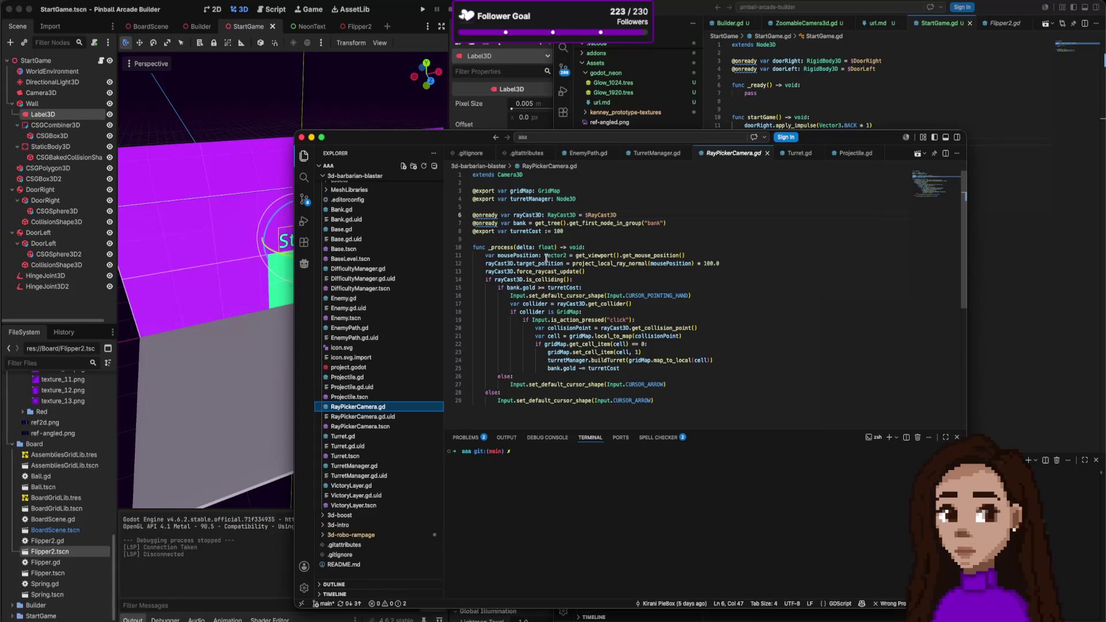
pyautogui.moveTo(486, 263)
pyautogui.mouseDown()
pyautogui.moveTo(521, 279)
pyautogui.moveTo(634, 255)
pyautogui.mouseUp()
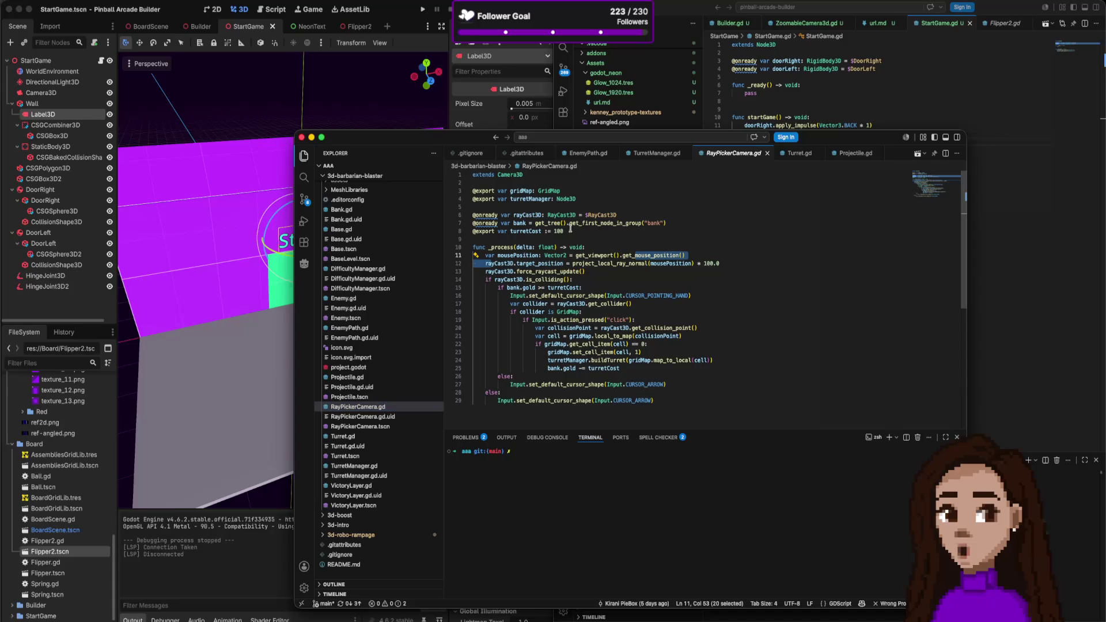
pyautogui.click(528, 216)
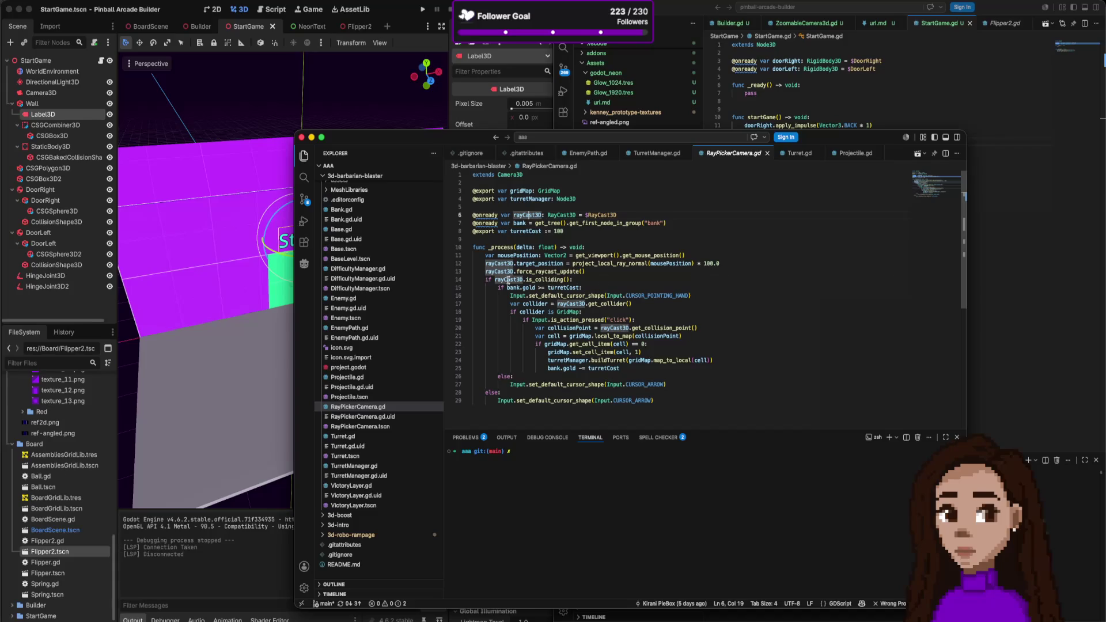
pyautogui.moveTo(508, 281); pyautogui.dragTo(543, 280)
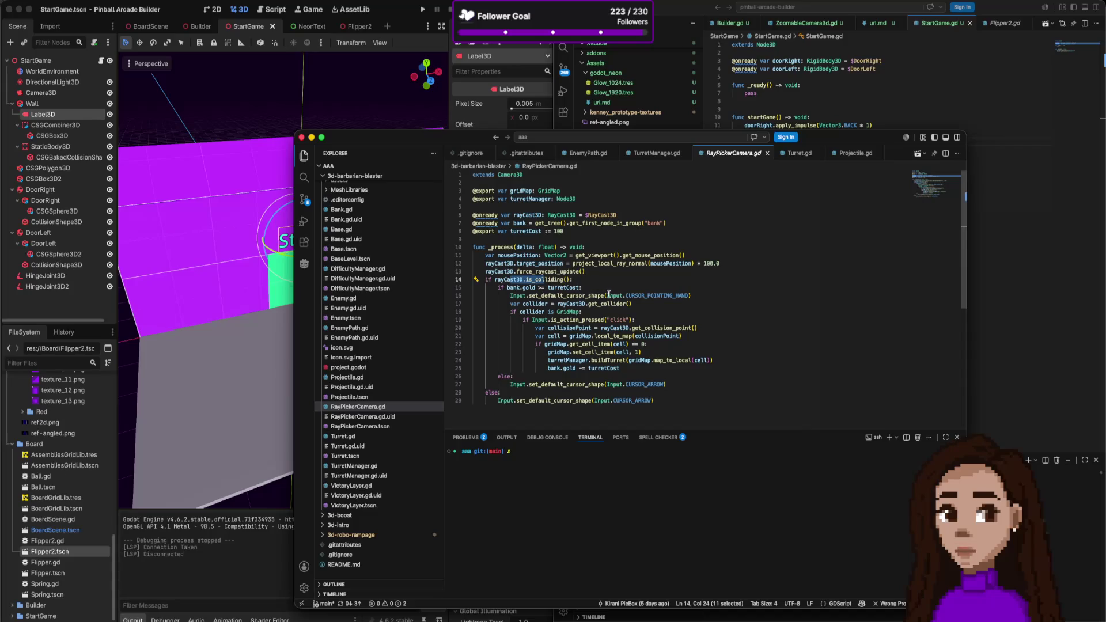
pyautogui.click(563, 312)
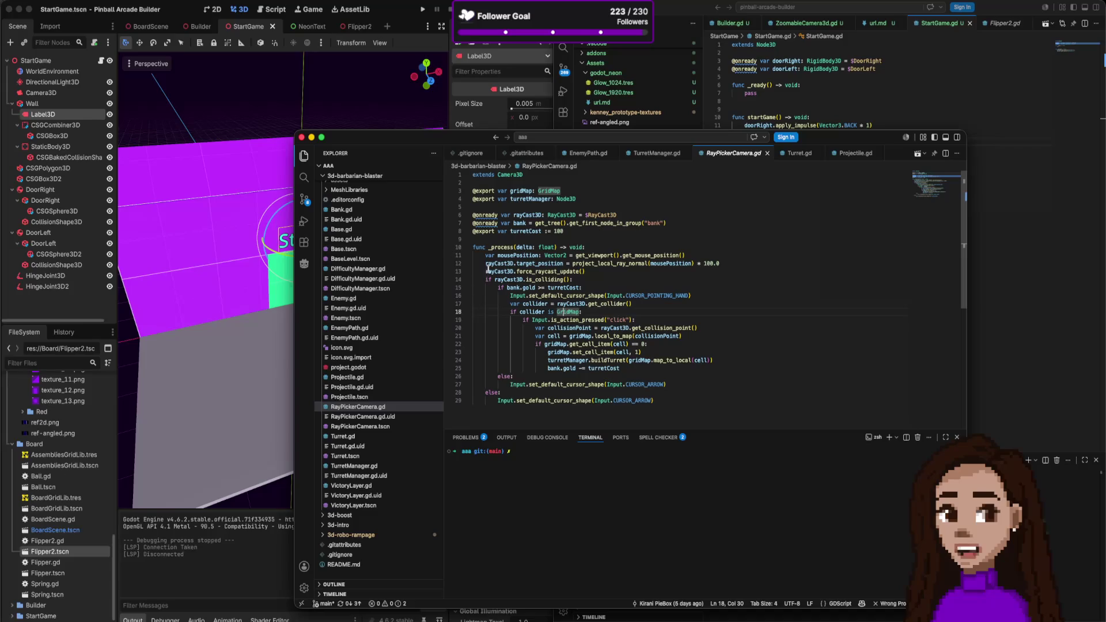
# Step: Select the ray-casting code on lines 11–24 and return to the pinball window
pyautogui.moveTo(484, 255)
pyautogui.mouseDown()
pyautogui.moveTo(633, 320)
pyautogui.moveTo(648, 368)
pyautogui.mouseUp()
pyautogui.hotkey('ctrl', 'c')
pyautogui.click(807, 110)
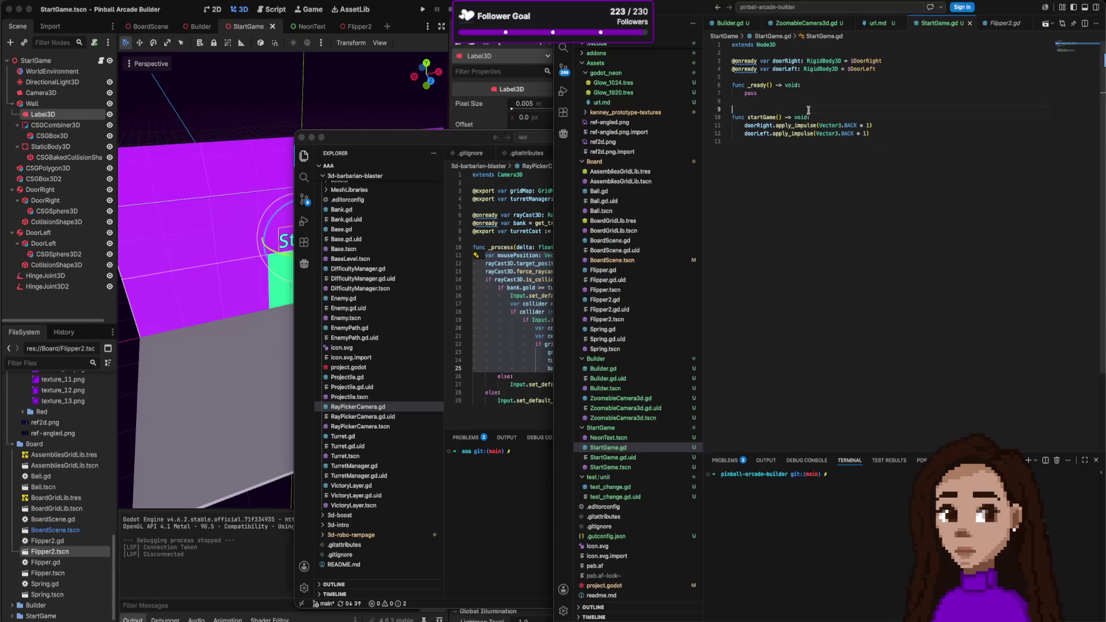
pyautogui.click(516, 242)
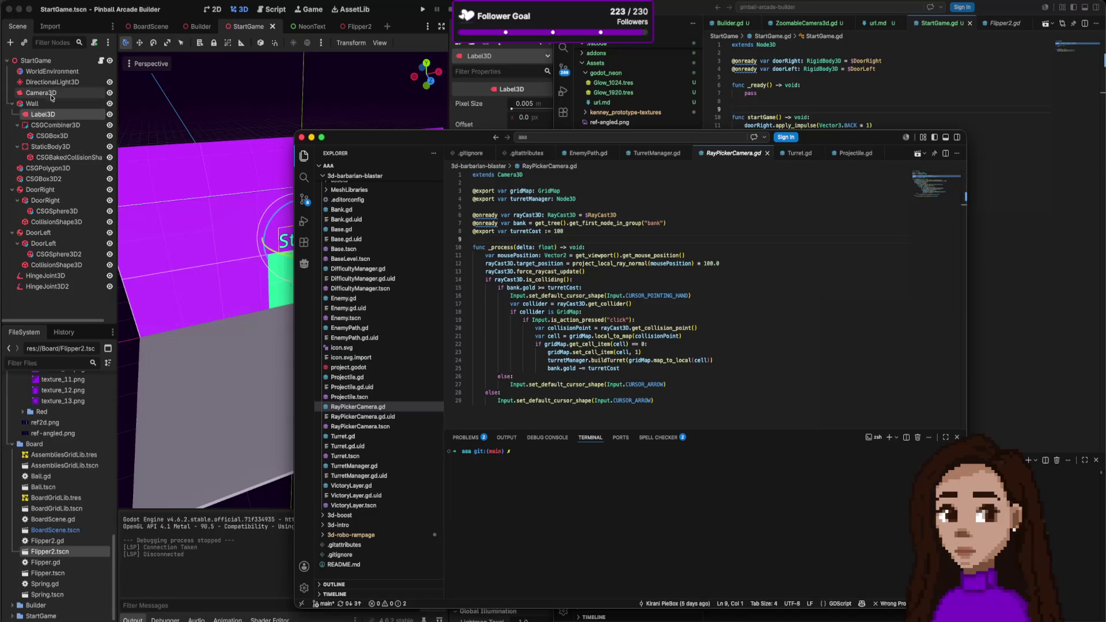
pyautogui.click(728, 95)
# Step: Add a _process function to StartGame.gd and paste the ray-casting code into it
pyautogui.moveTo(757, 93); pyautogui.dragTo(728, 95)
pyautogui.click(768, 205)
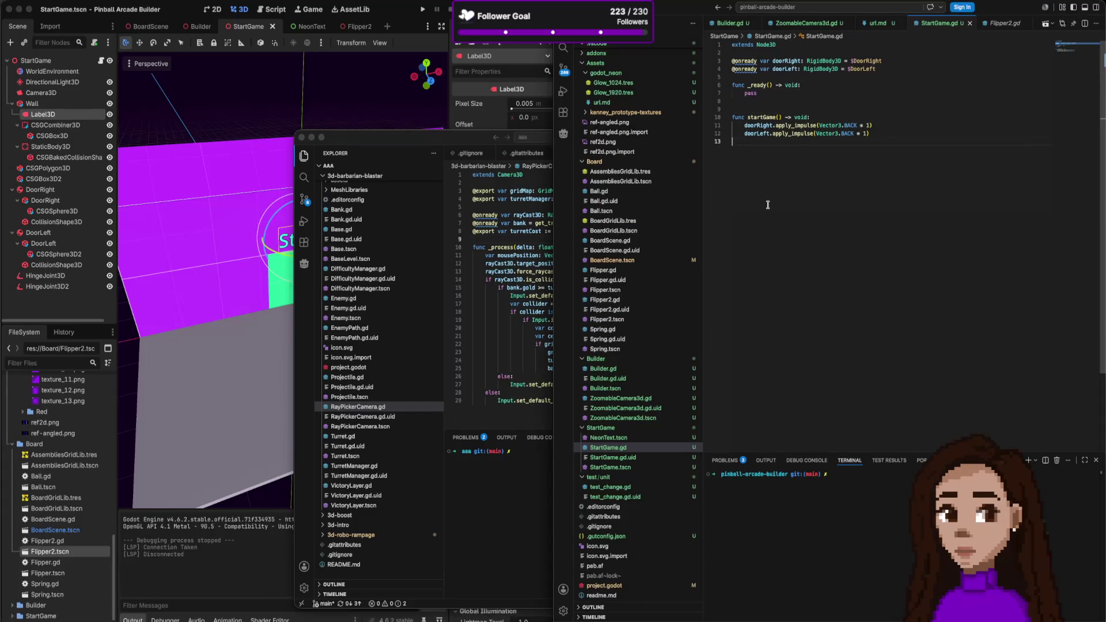
pyautogui.write('func ')
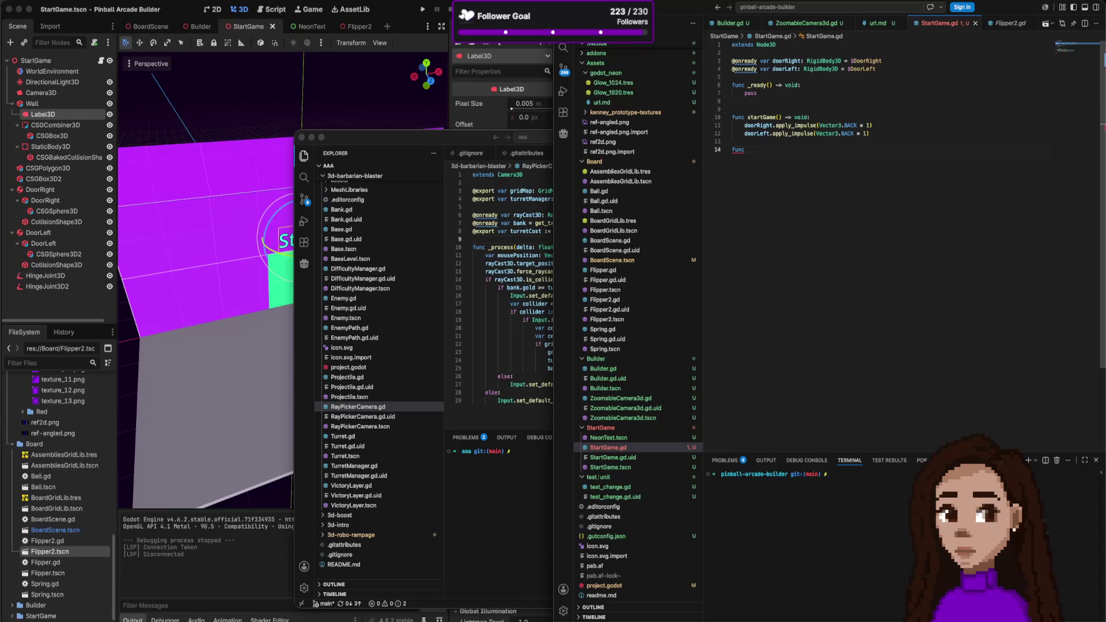
pyautogui.write('_pro')
pyautogui.press('Return')
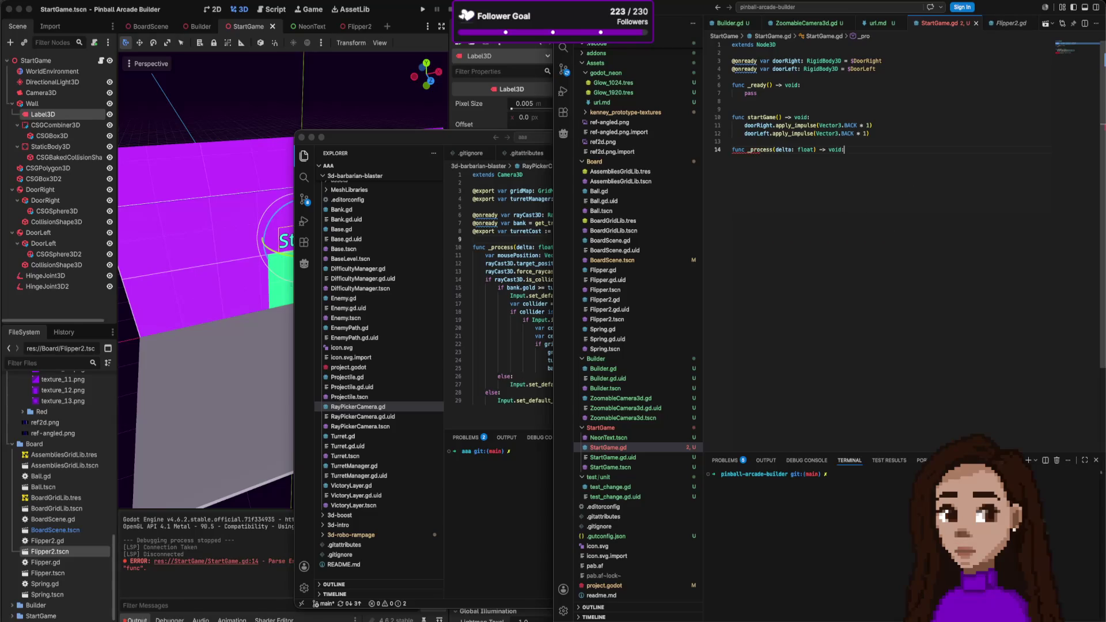
pyautogui.hotkey('ctrl', 'v')
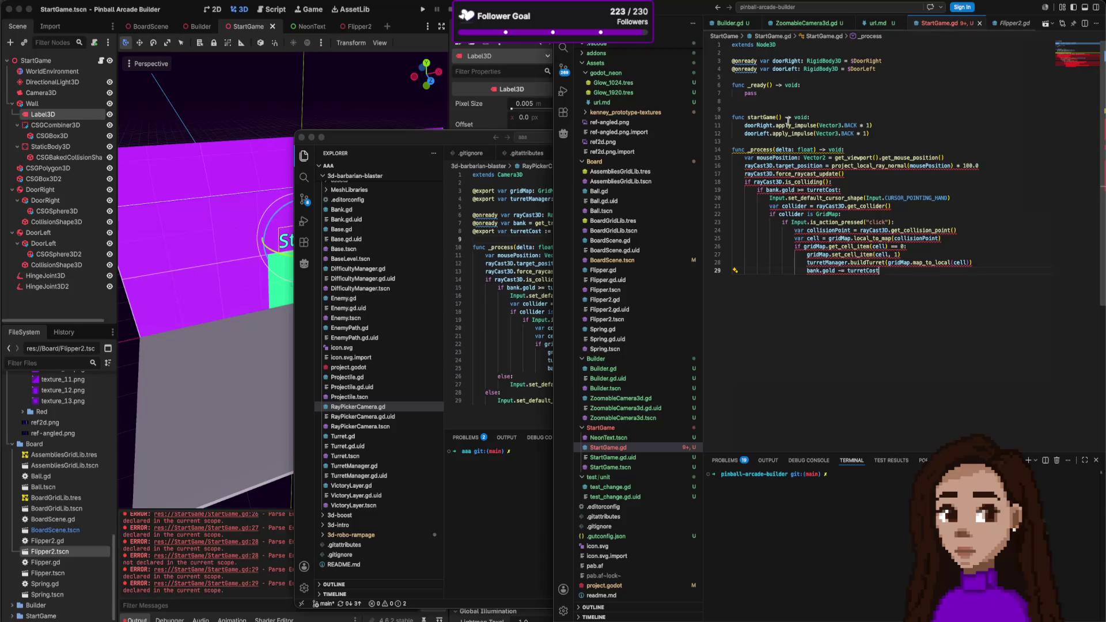
# Step: Copy the rayCast3D declaration onto line 5, then read the gridMap and project_local_ray_normal errors
pyautogui.click(547, 219)
pyautogui.moveTo(625, 215); pyautogui.dragTo(470, 215)
pyautogui.hotkey('ctrl', 'c')
pyautogui.click(749, 128)
pyautogui.click(789, 77)
pyautogui.hotkey('ctrl', 'v')
pyautogui.press('Return')
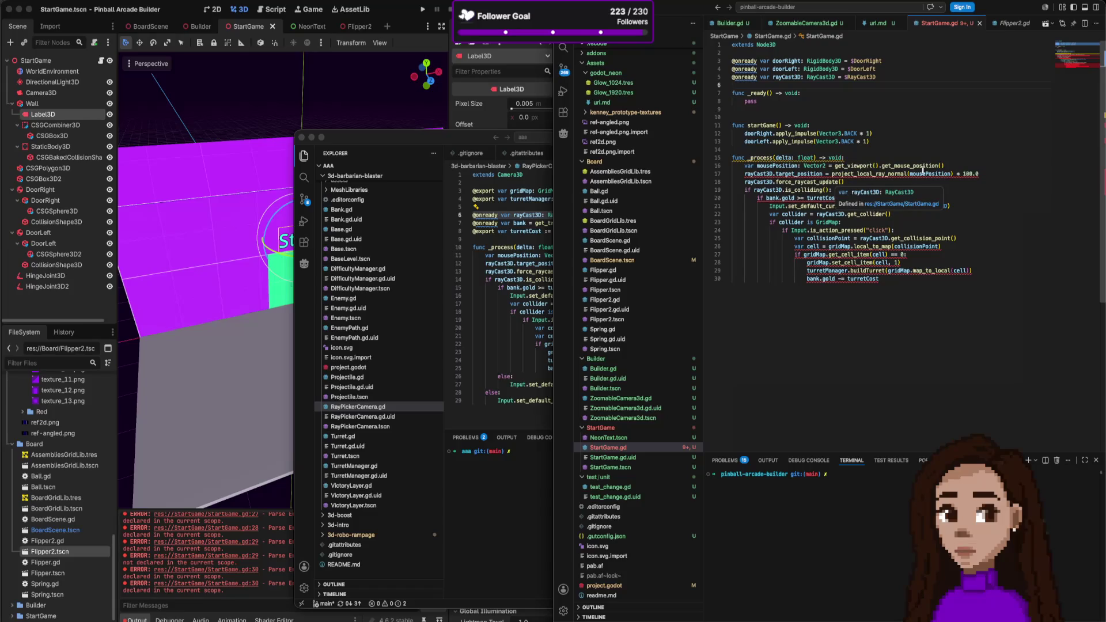
pyautogui.moveTo(923, 173)
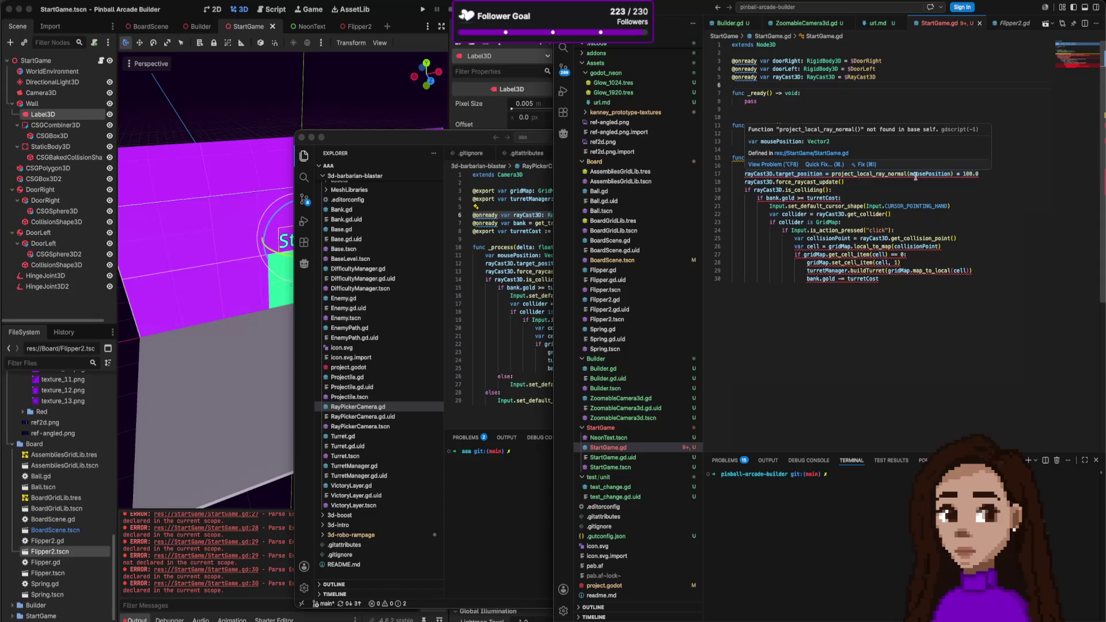
pyautogui.moveTo(890, 254)
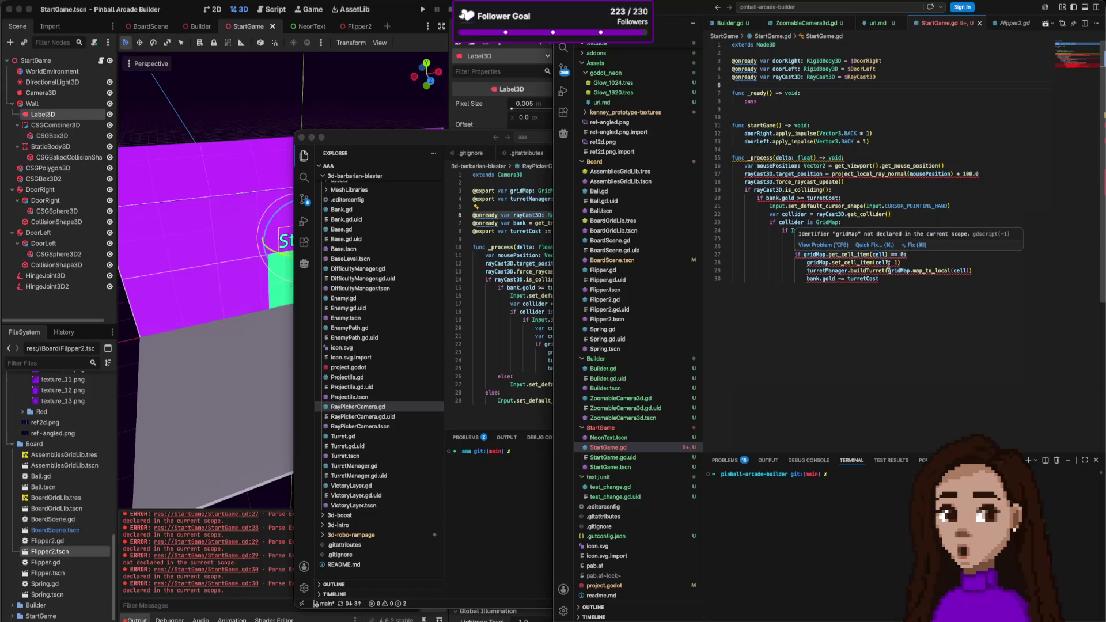
pyautogui.moveTo(858, 175)
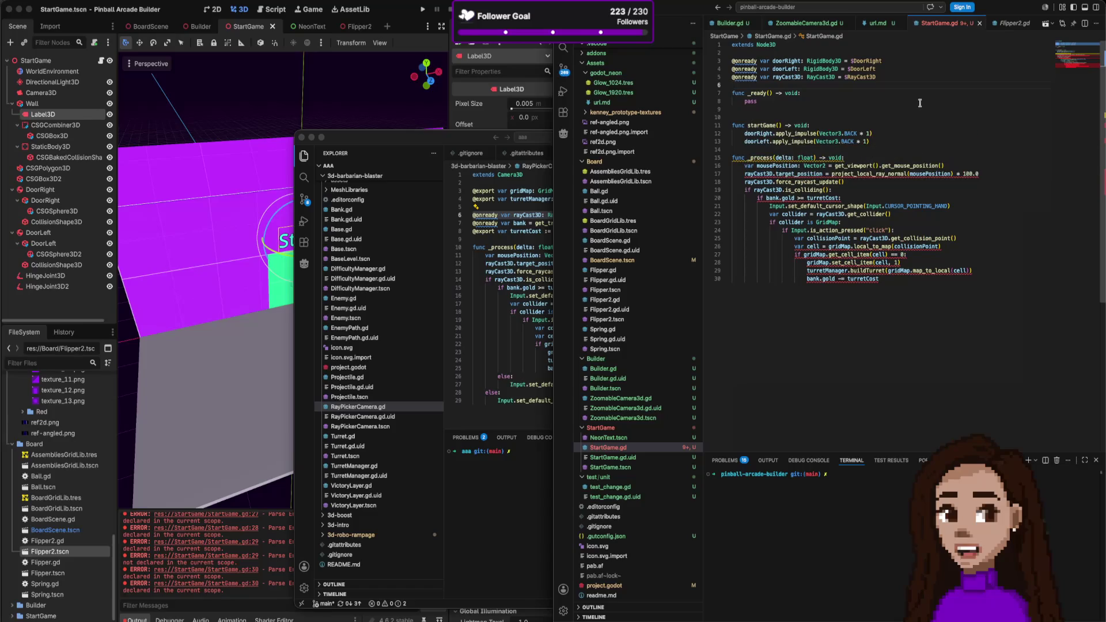
pyautogui.click(905, 78)
pyautogui.press('Return')
pyautogui.write('@')
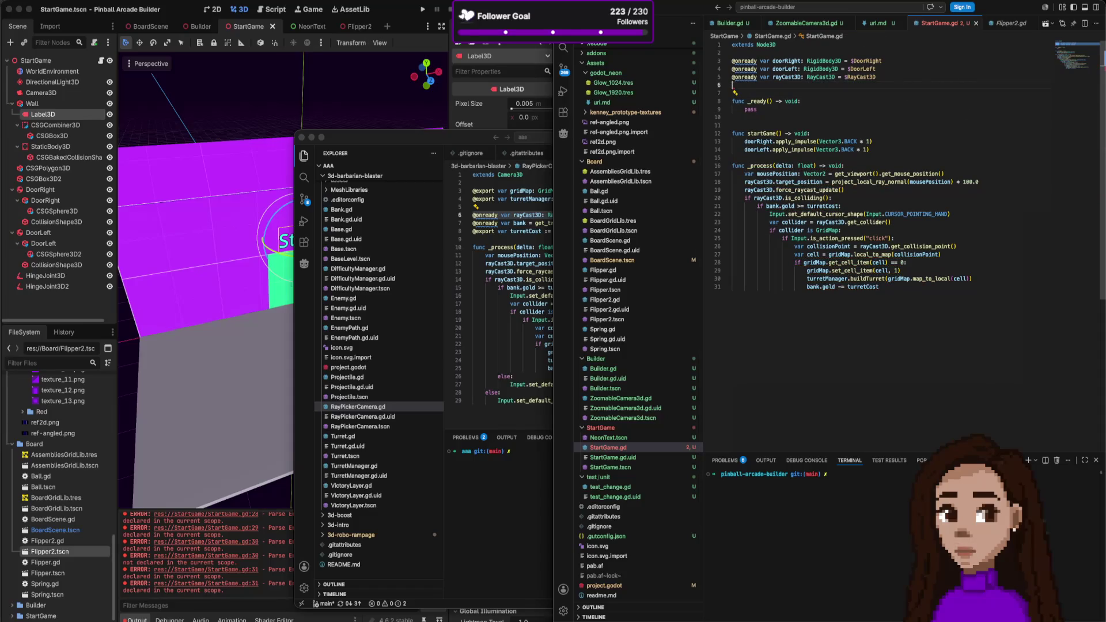
pyautogui.press('Tab')
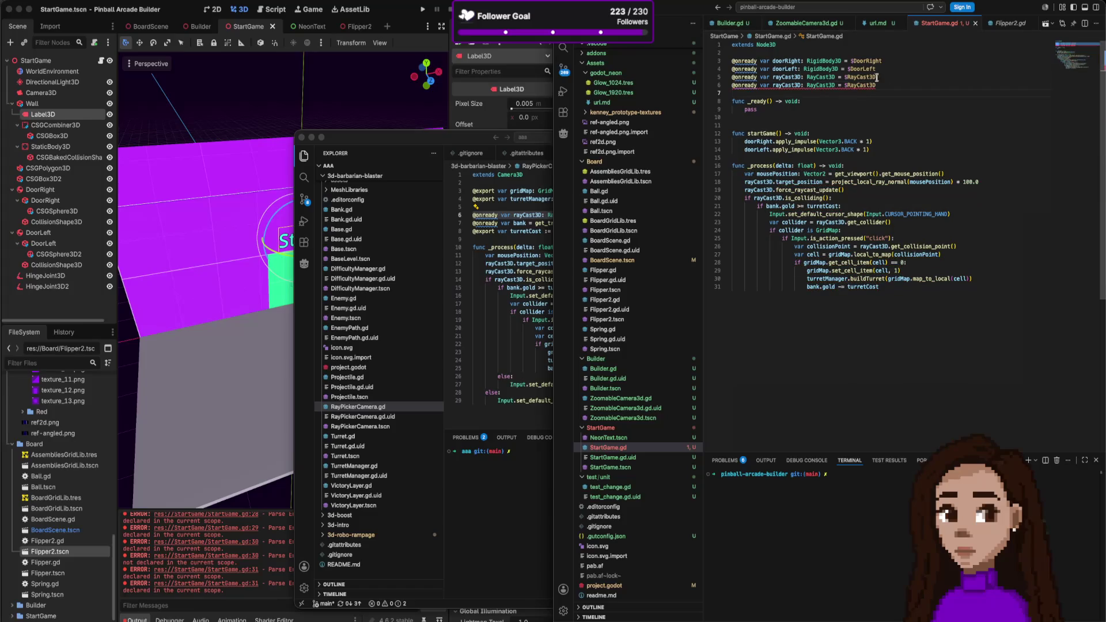
pyautogui.doubleClick(786, 85)
pyautogui.write('camera')
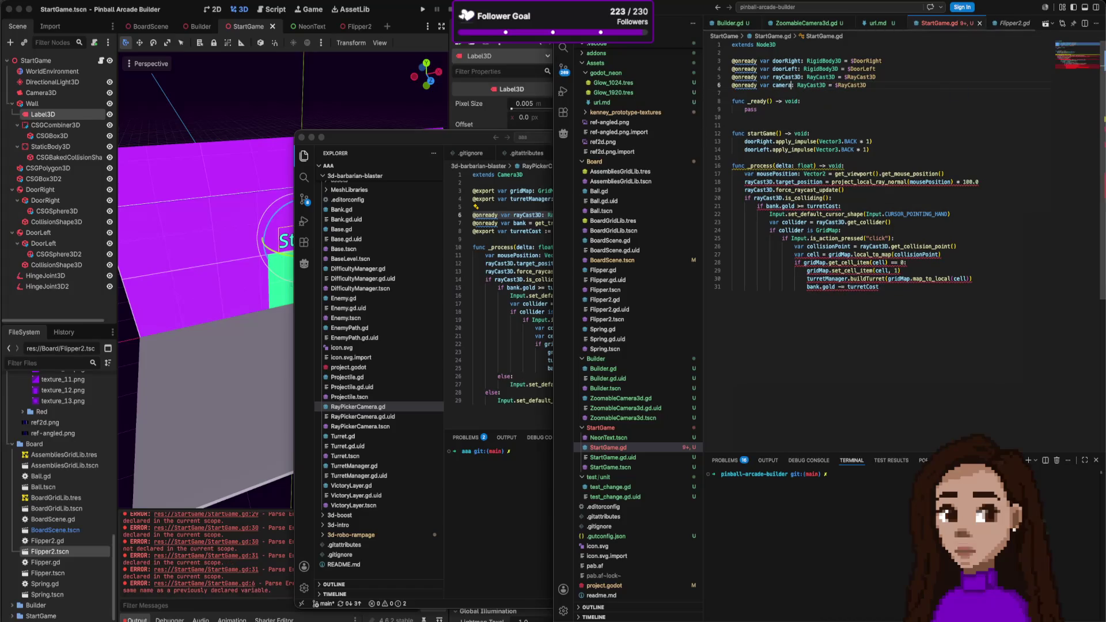
pyautogui.write('3D')
pyautogui.doubleClick(818, 84)
pyautogui.write('Camera3D')
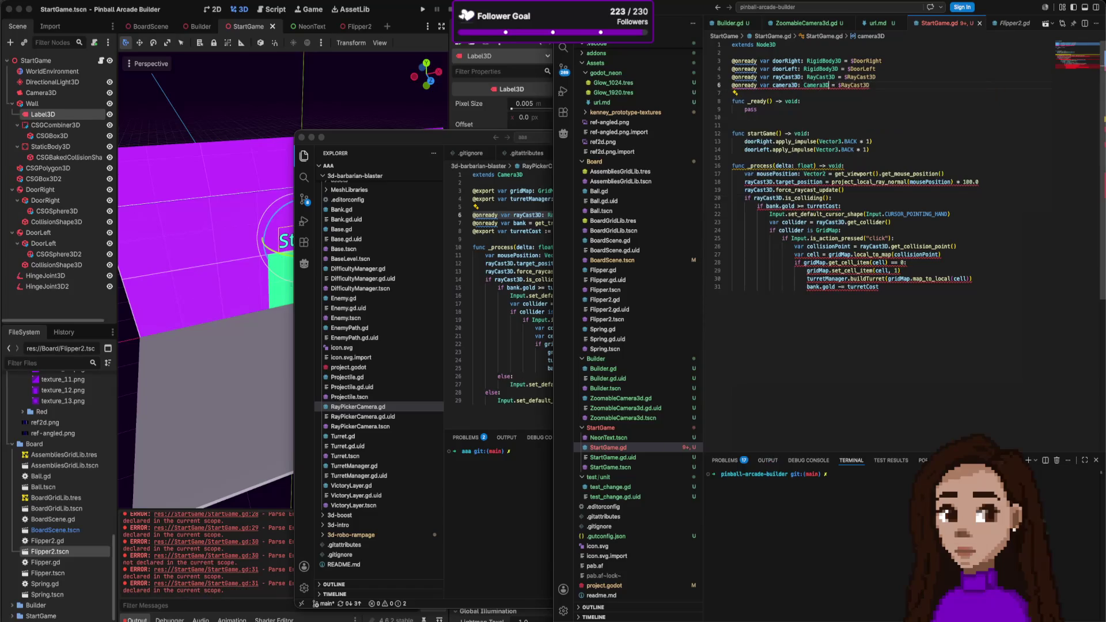
pyautogui.click(840, 85)
pyautogui.doubleClick(855, 84)
pyautogui.write('Camera3D')
# Step: Cast the ray with camera3D.project_local_ray_normal and delete the gold-check and cursor-shape lines
pyautogui.click(830, 182)
pyautogui.write('ca')
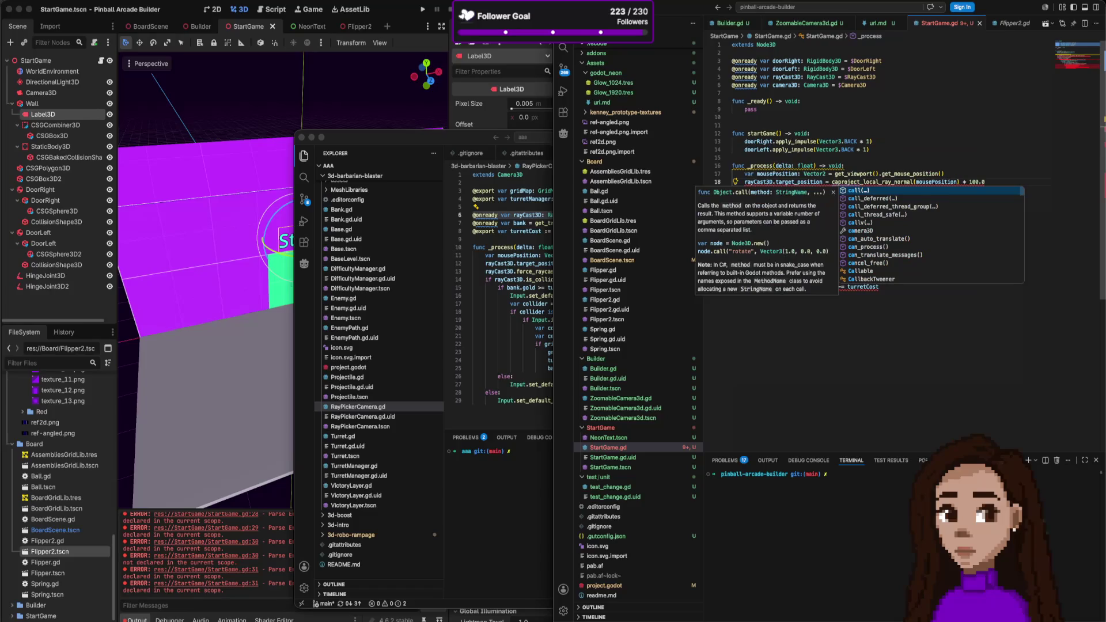
pyautogui.write('mera3D.')
pyautogui.press('Escape')
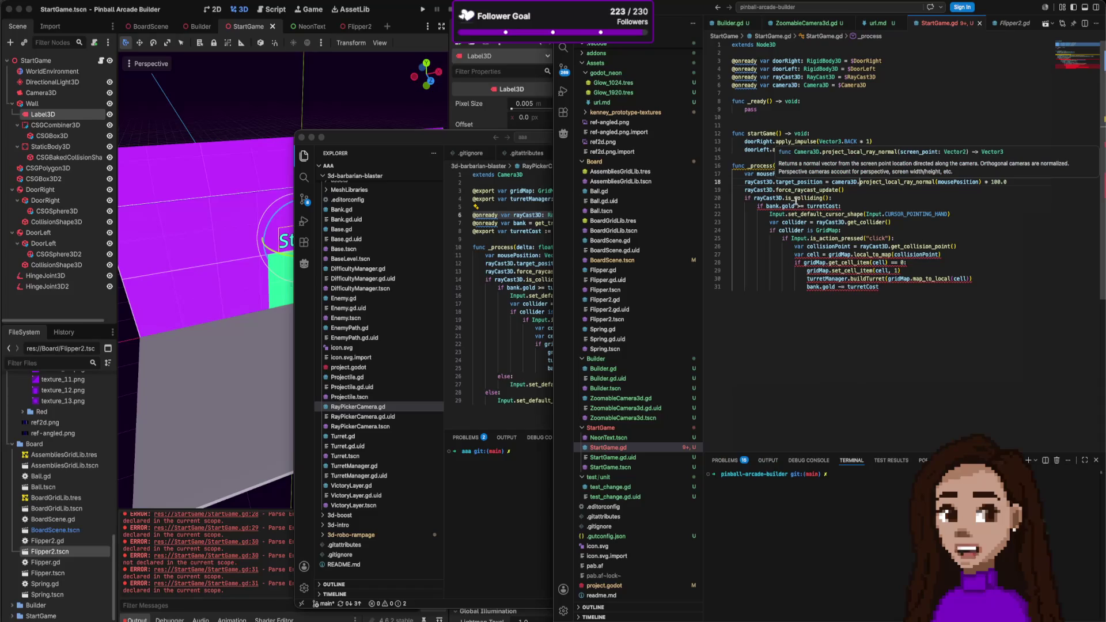
pyautogui.tripleClick(790, 206)
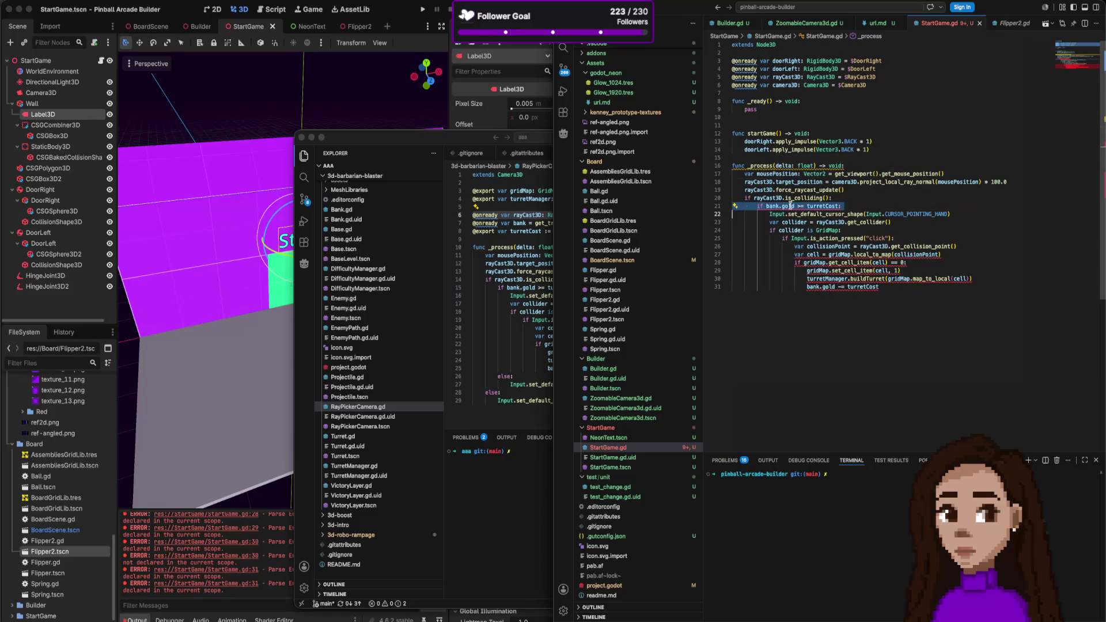
pyautogui.hotkey('shift', 'Down')
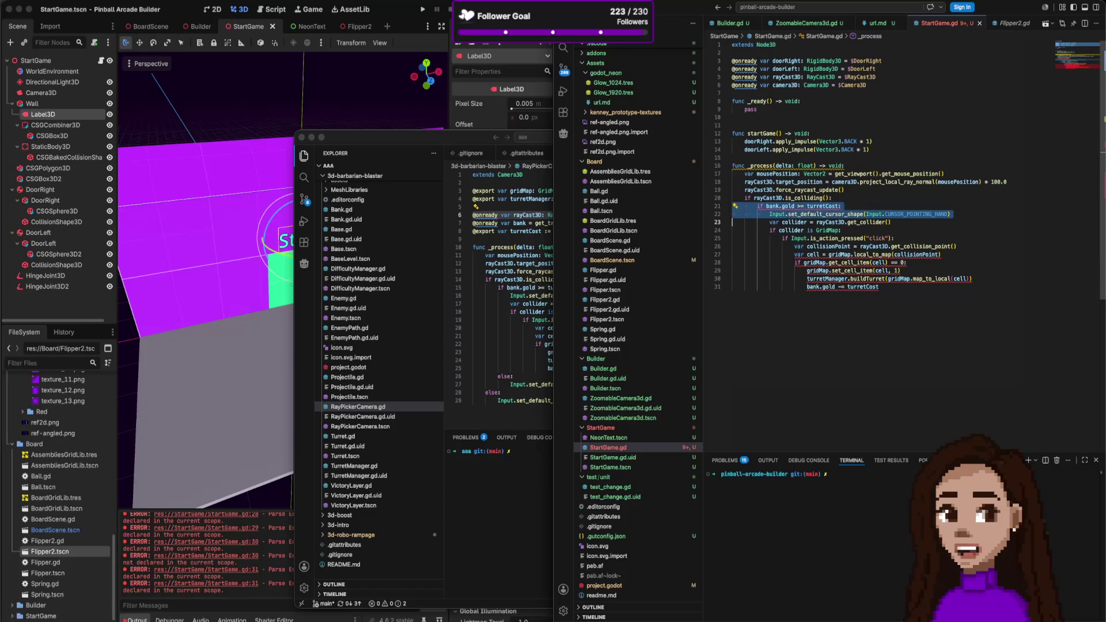
pyautogui.press('BackSpace')
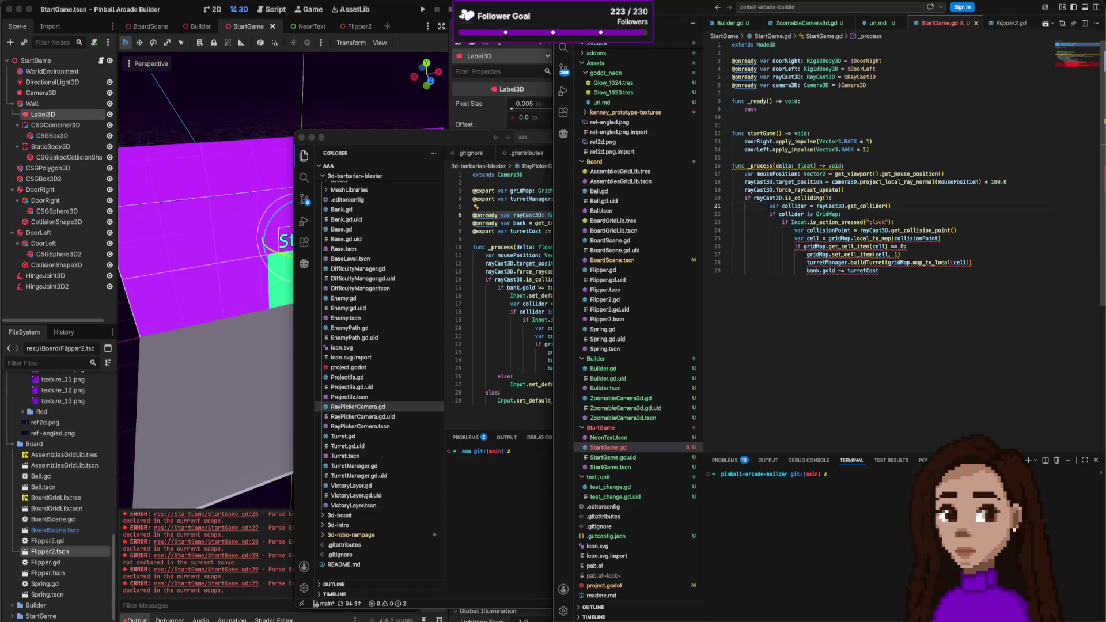
pyautogui.press('super+shift+Down')
pyautogui.hotkey('shift', 'Tab')
pyautogui.press('Right')
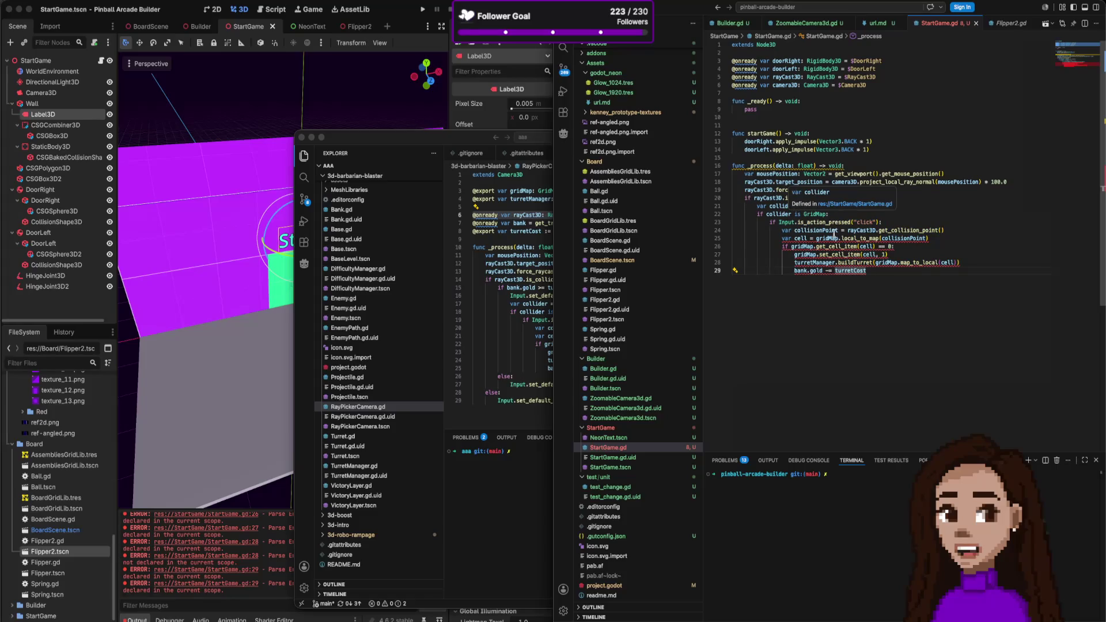
# Step: Check whether the collider is Label3D and call startGame() instead of grid placement
pyautogui.click(812, 213)
pyautogui.hotkey('shift', 'End')
pyautogui.press('BackSpace')
pyautogui.press('BackSpace')
pyautogui.press('BackSpace')
pyautogui.write('Labe')
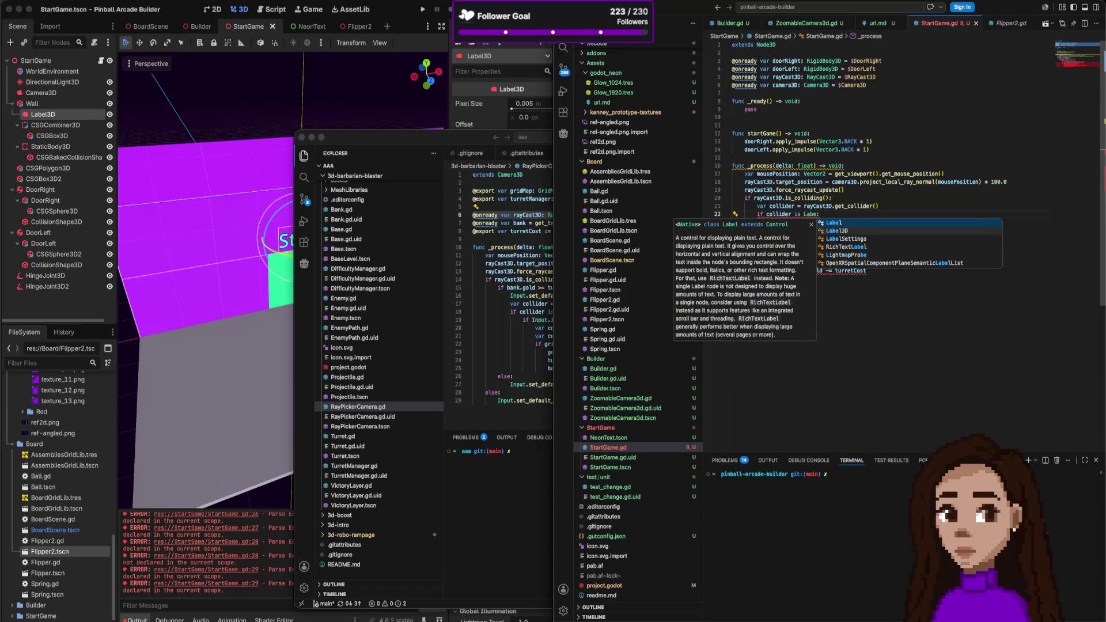
pyautogui.write('l3D:')
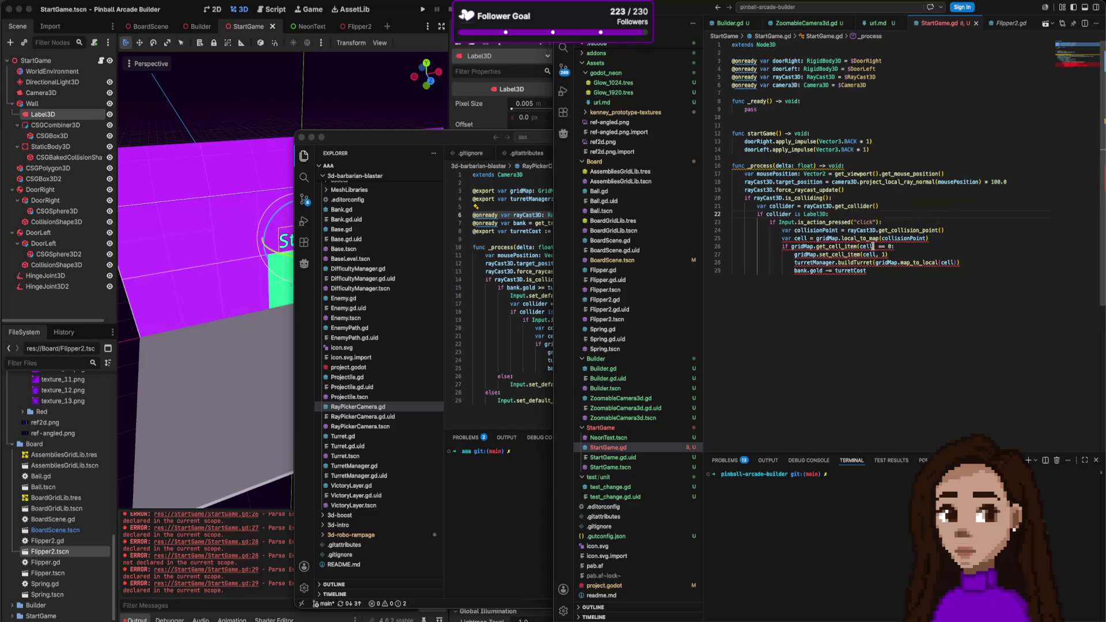
pyautogui.moveTo(770, 231); pyautogui.dragTo(867, 271)
pyautogui.press('BackSpace')
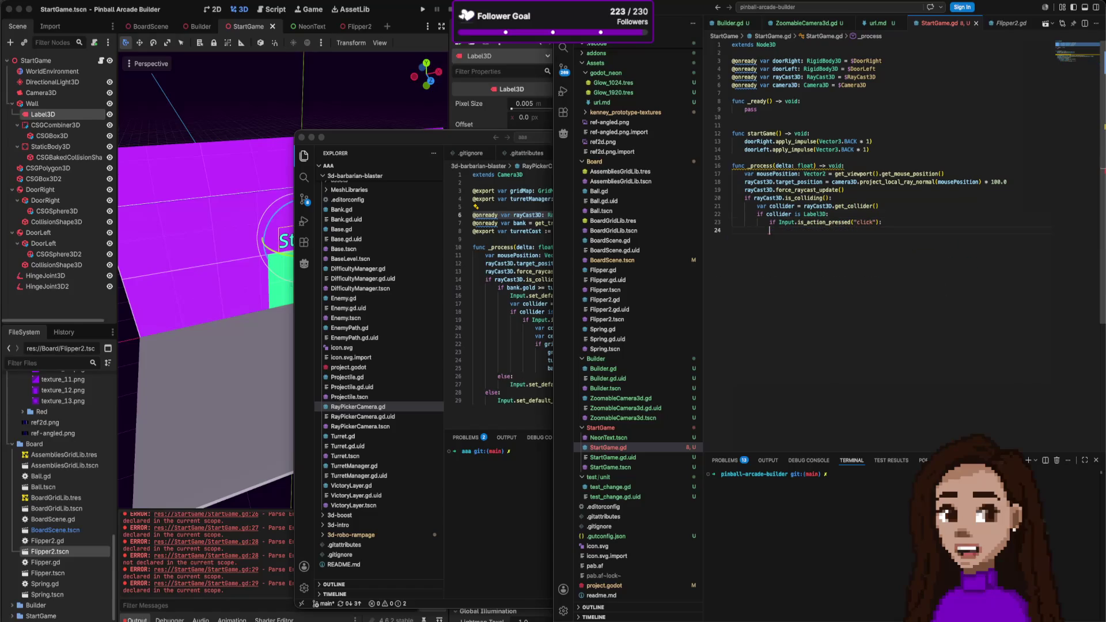
pyautogui.write('startGame(')
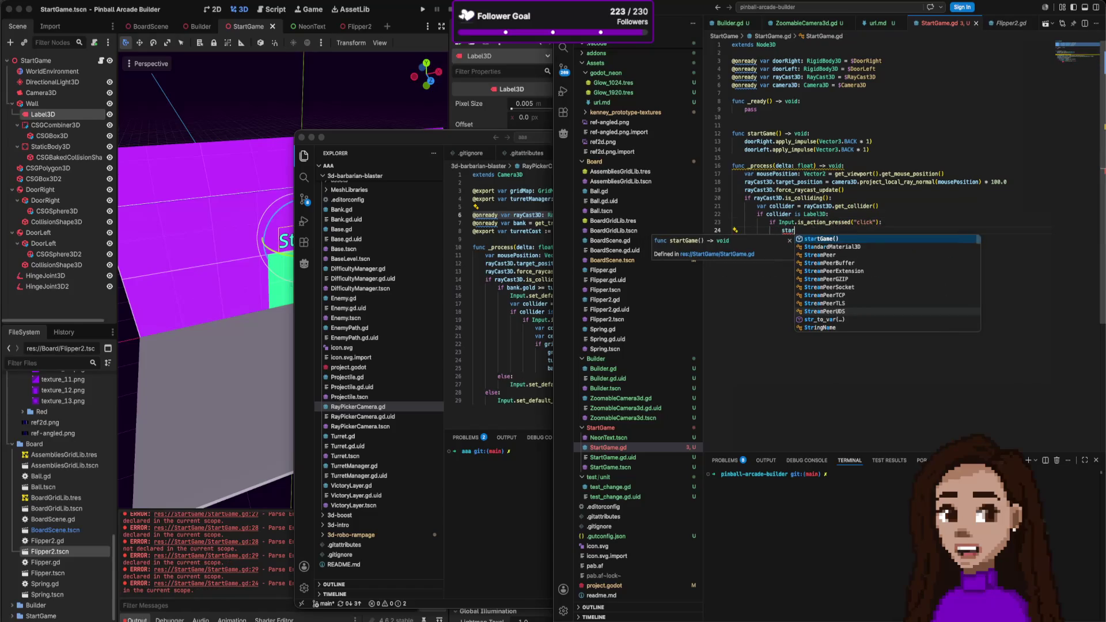
pyautogui.press('Return')
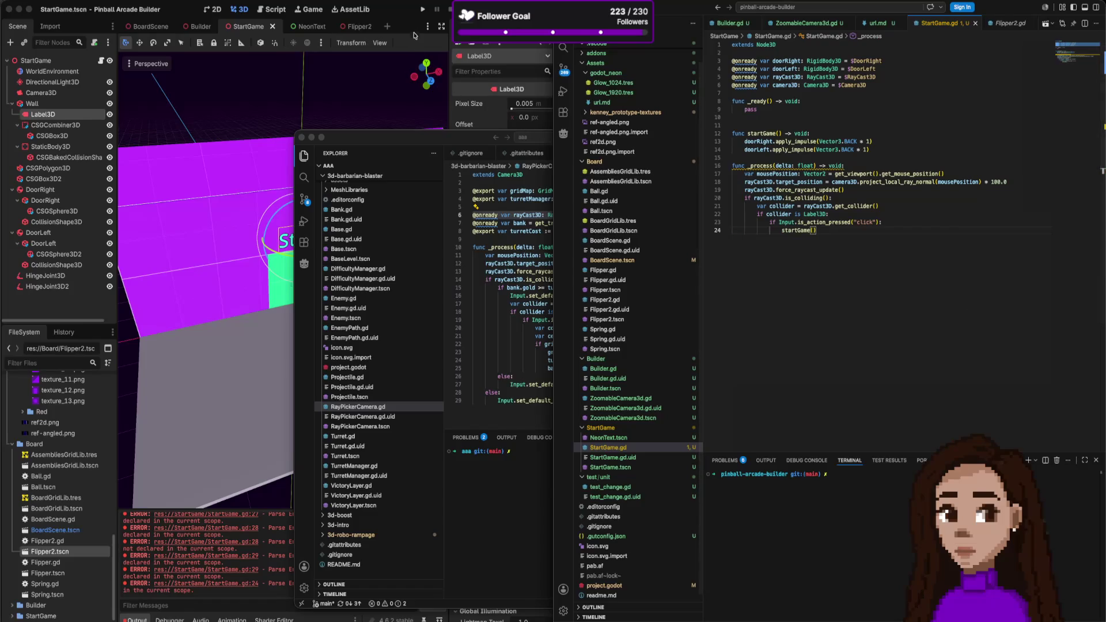
# Step: Run the project from Godot to test the start screen
pyautogui.press('super+Tab')
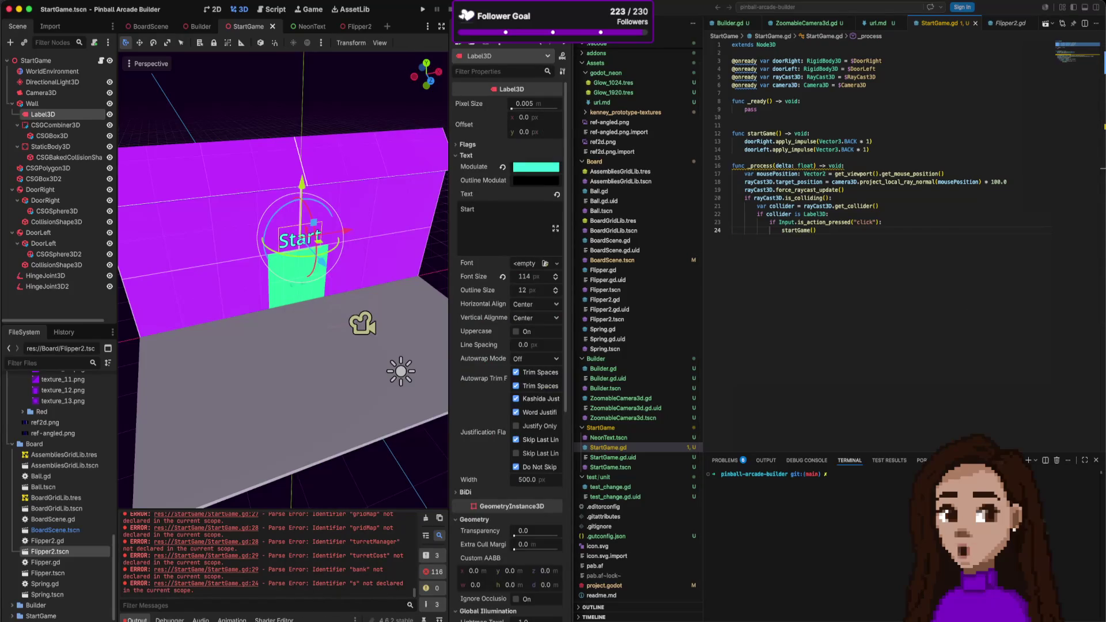
pyautogui.click(545, 264)
pyautogui.press('Escape')
pyautogui.press('super+b')
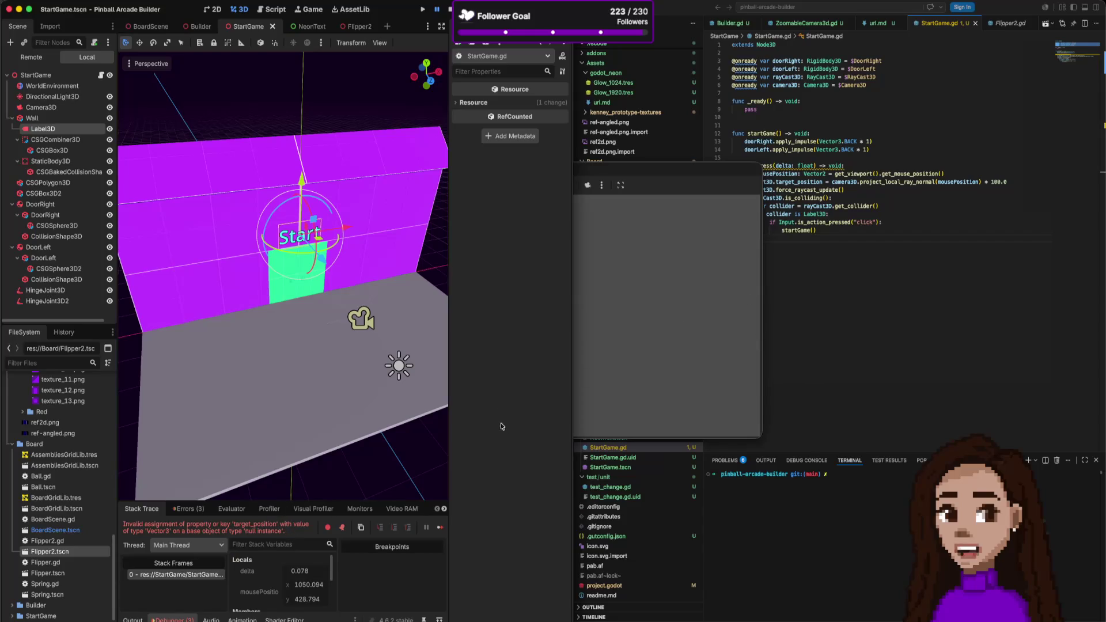
# Step: Inspect the null target_position error and the flagged line 18, then return to Godot
pyautogui.moveTo(231, 585)
pyautogui.mouseDown()
pyautogui.moveTo(268, 576)
pyautogui.moveTo(252, 576)
pyautogui.mouseUp()
pyautogui.click(757, 289)
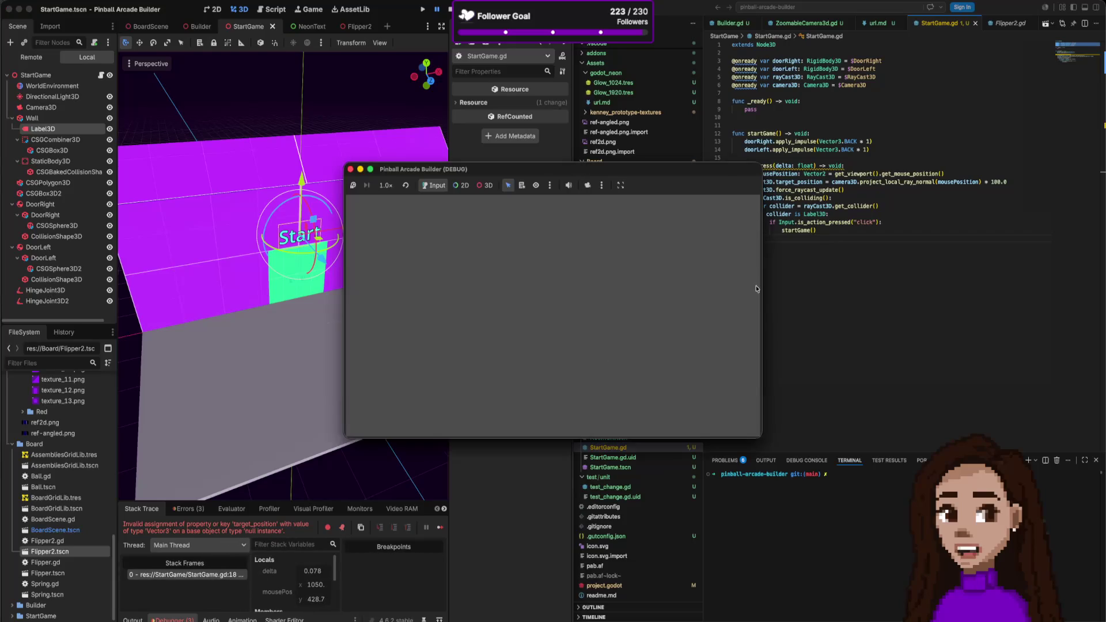
pyautogui.click(767, 288)
pyautogui.tripleClick(747, 182)
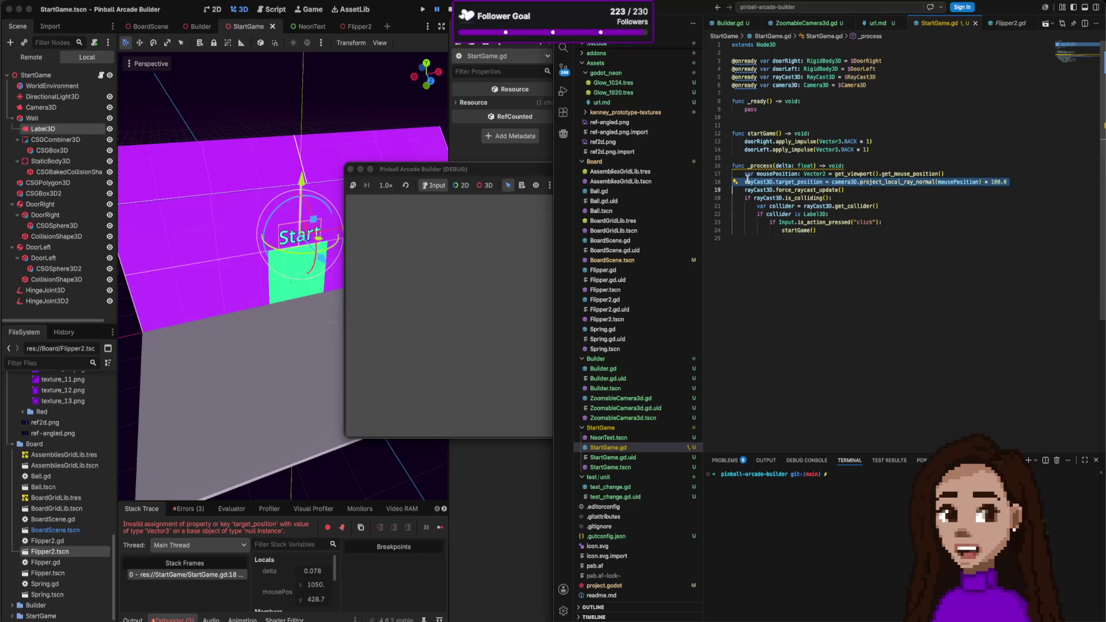
pyautogui.moveTo(815, 190); pyautogui.dragTo(821, 199)
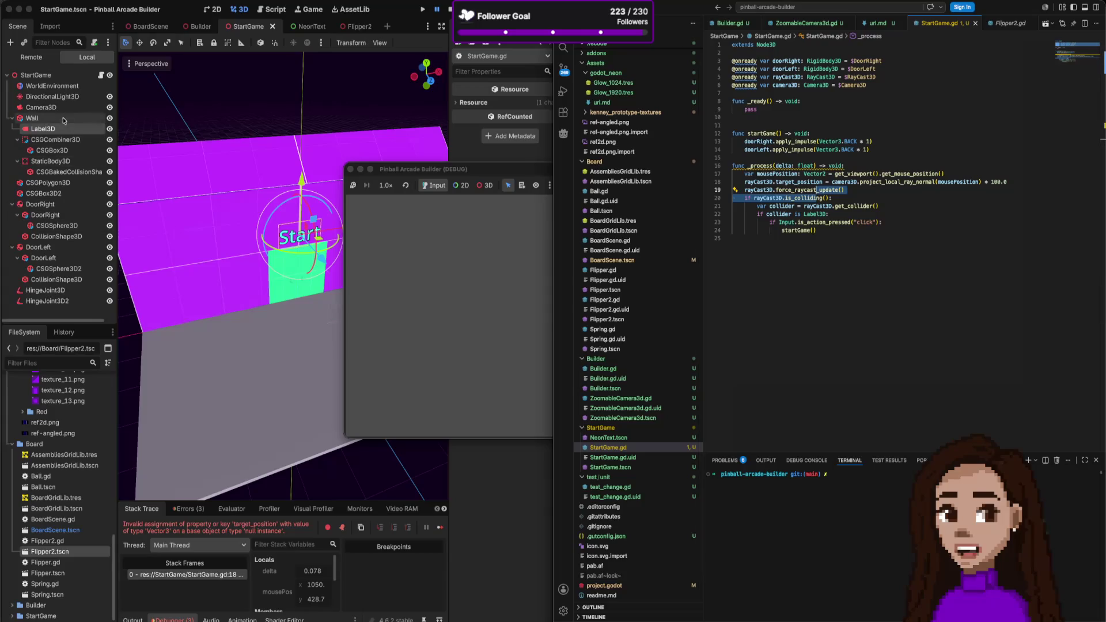
pyautogui.click(52, 308)
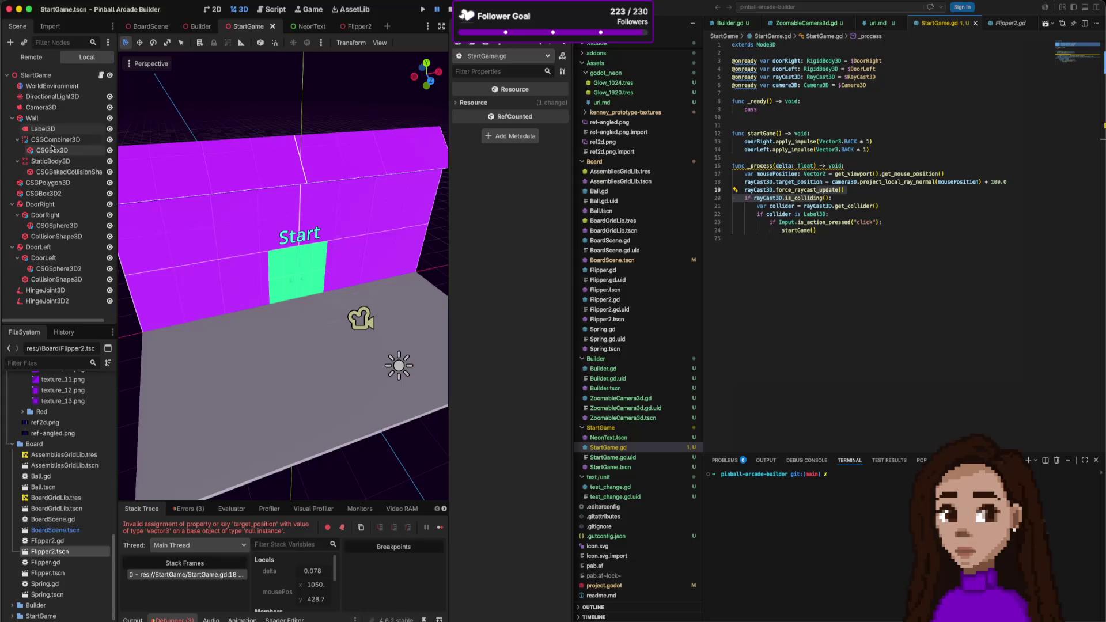
# Step: Add a RayCast3D node under the StartGame scene
pyautogui.click(49, 74)
pyautogui.click(10, 42)
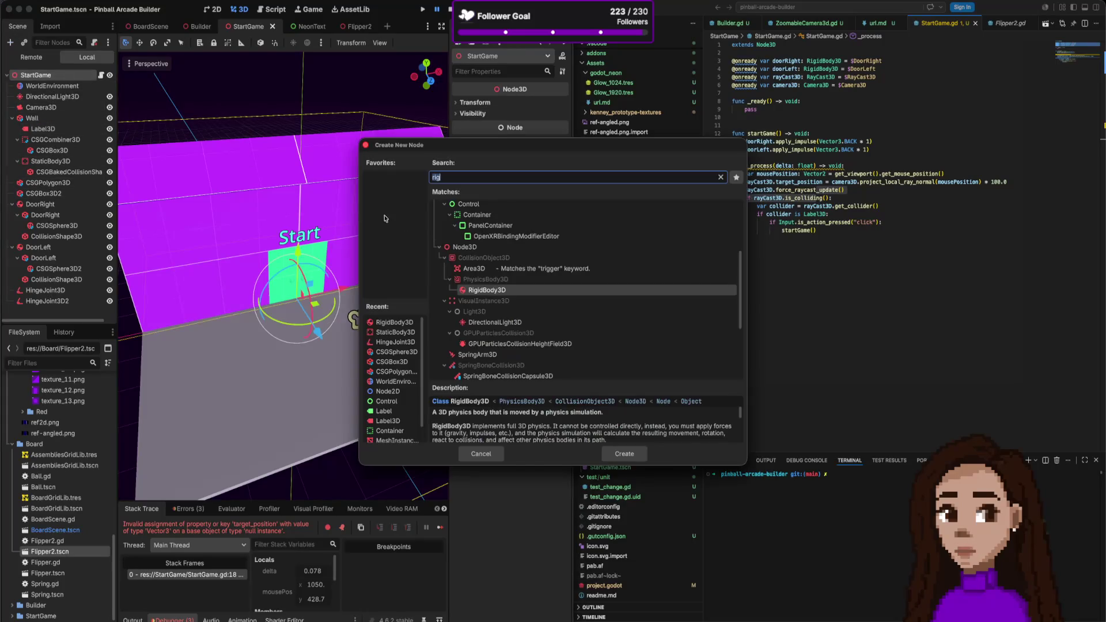
pyautogui.write('ra')
pyautogui.doubleClick(493, 291)
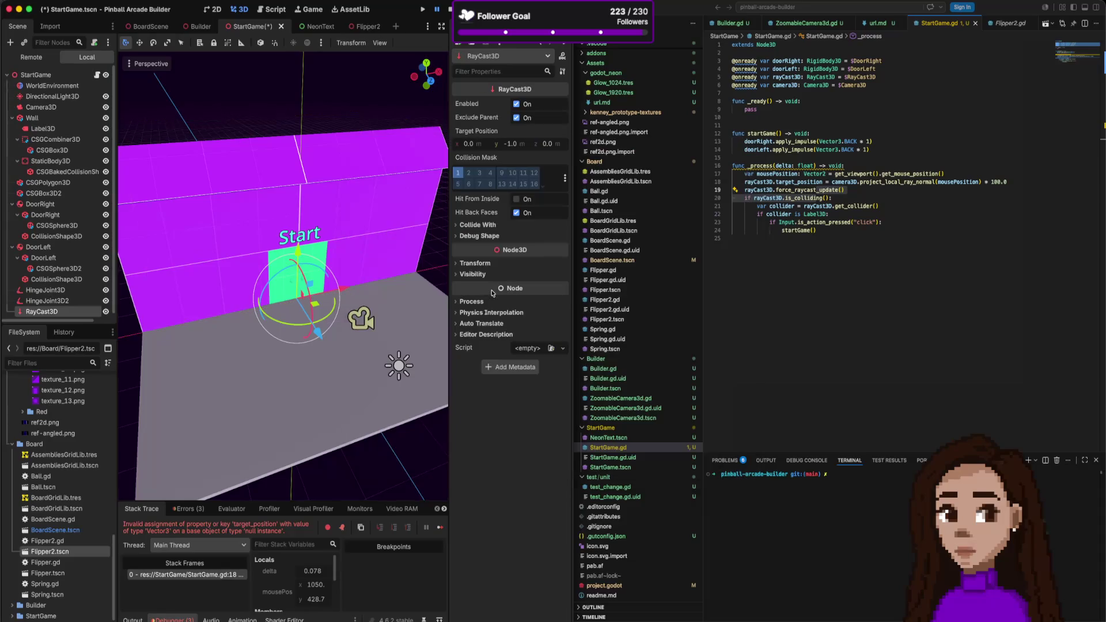
pyautogui.scroll(-5, 300, 311)
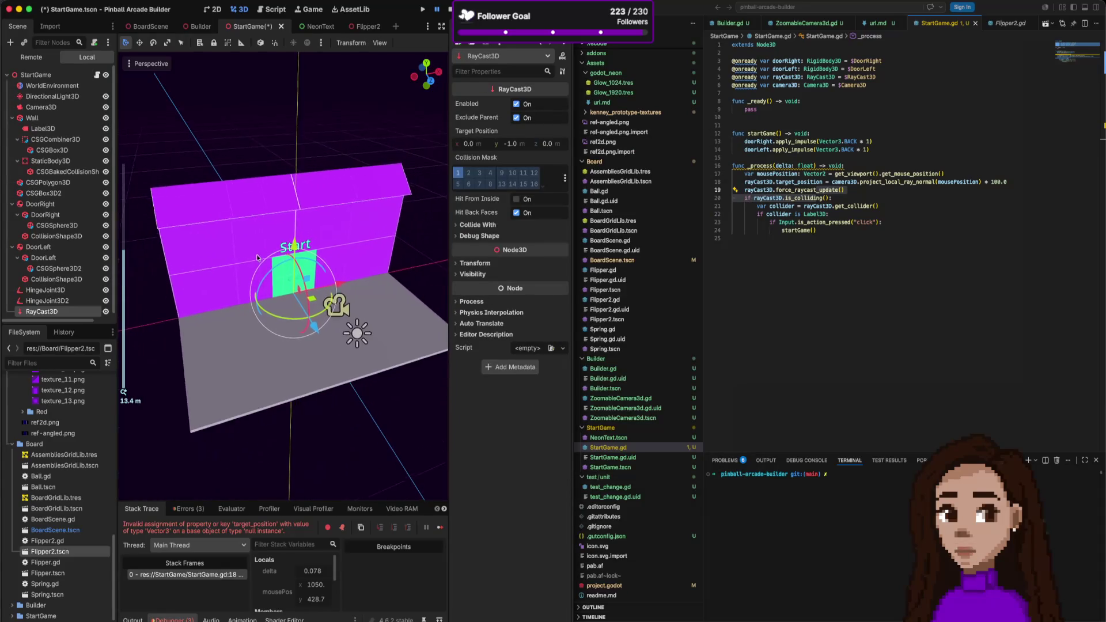
pyautogui.moveTo(306, 325); pyautogui.dragTo(326, 324)
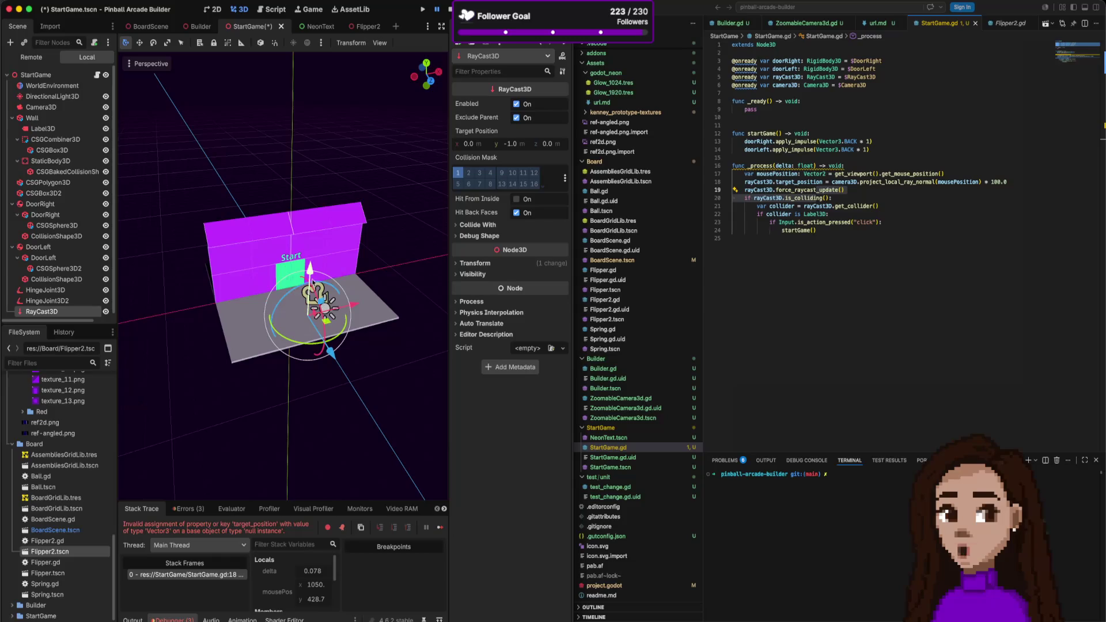
pyautogui.scroll(5, 314, 244)
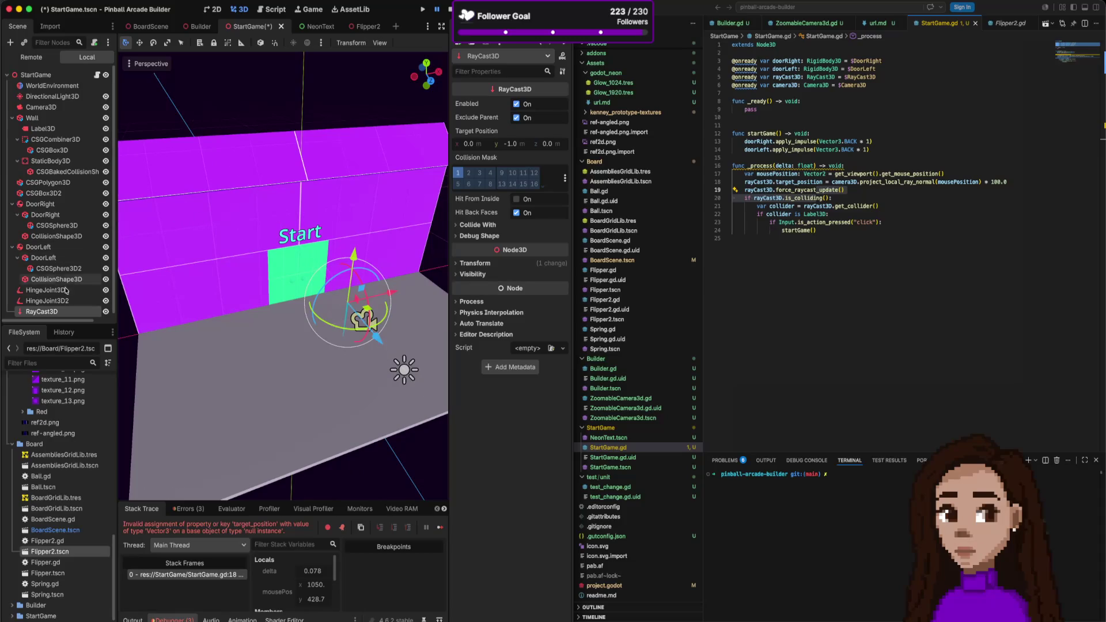
# Step: Make the RayCast3D a child of Camera3D and reset its position to zero
pyautogui.moveTo(41, 311)
pyautogui.mouseDown()
pyautogui.moveTo(62, 160)
pyautogui.moveTo(47, 109)
pyautogui.mouseUp()
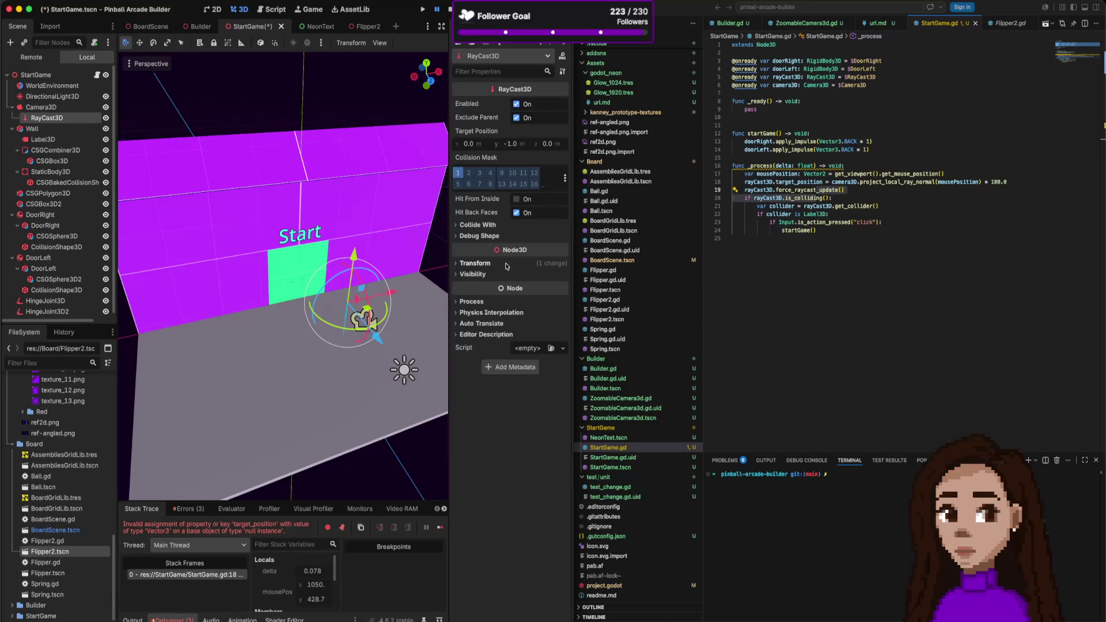
pyautogui.click(476, 263)
pyautogui.click(563, 275)
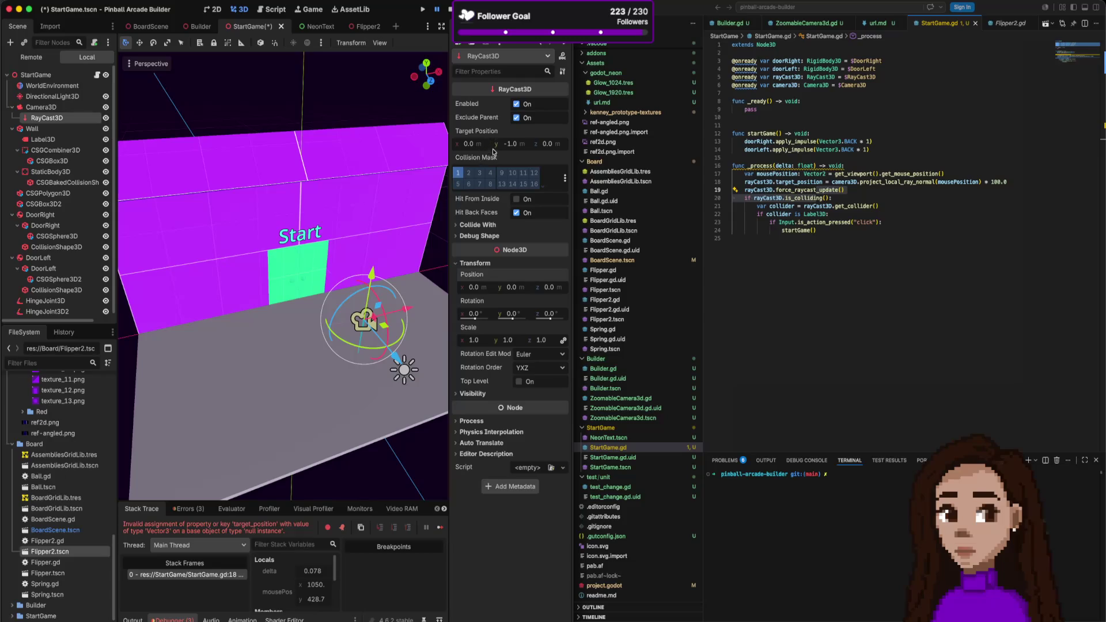
pyautogui.click(510, 144)
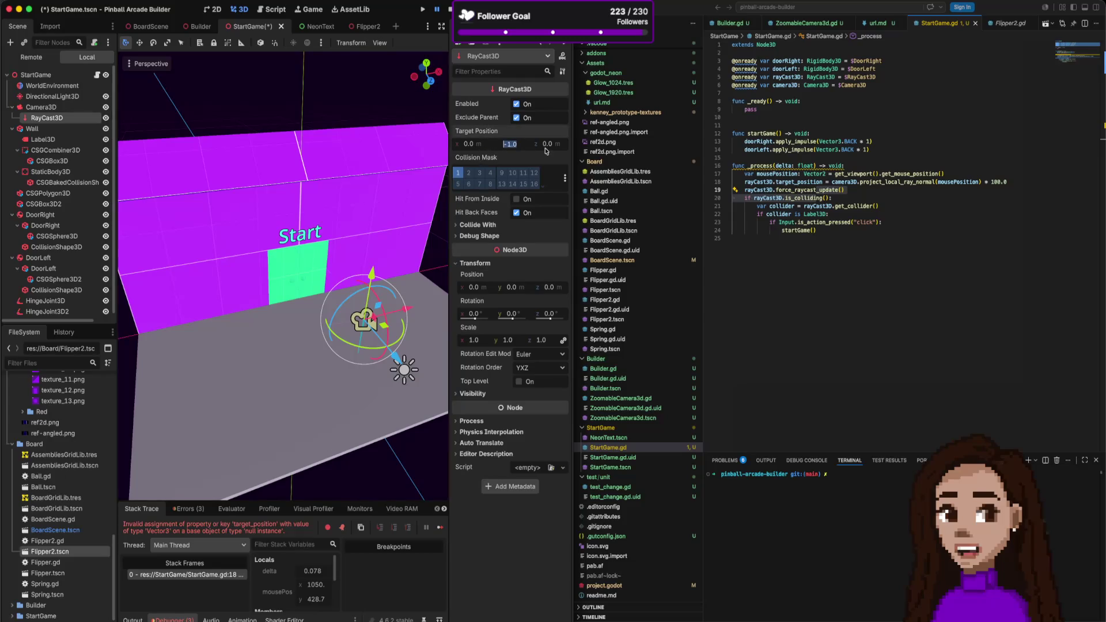
# Step: Try RayCast3D target values of 10 for y and z, then reset z to 0
pyautogui.write('10')
pyautogui.press('Return')
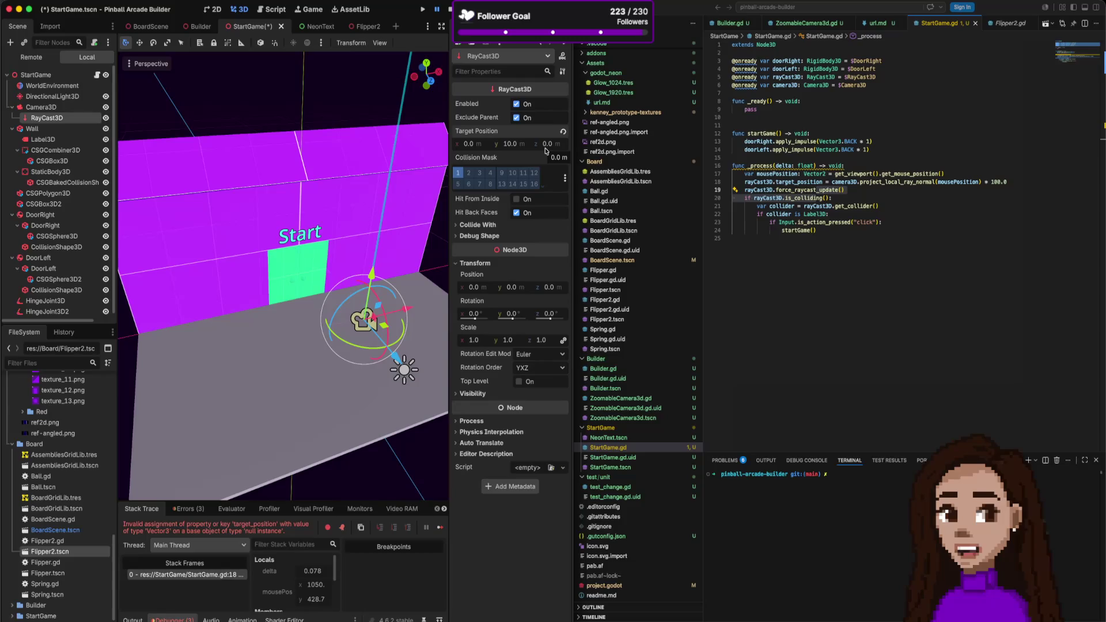
pyautogui.click(544, 144)
pyautogui.write('10')
pyautogui.press('Return')
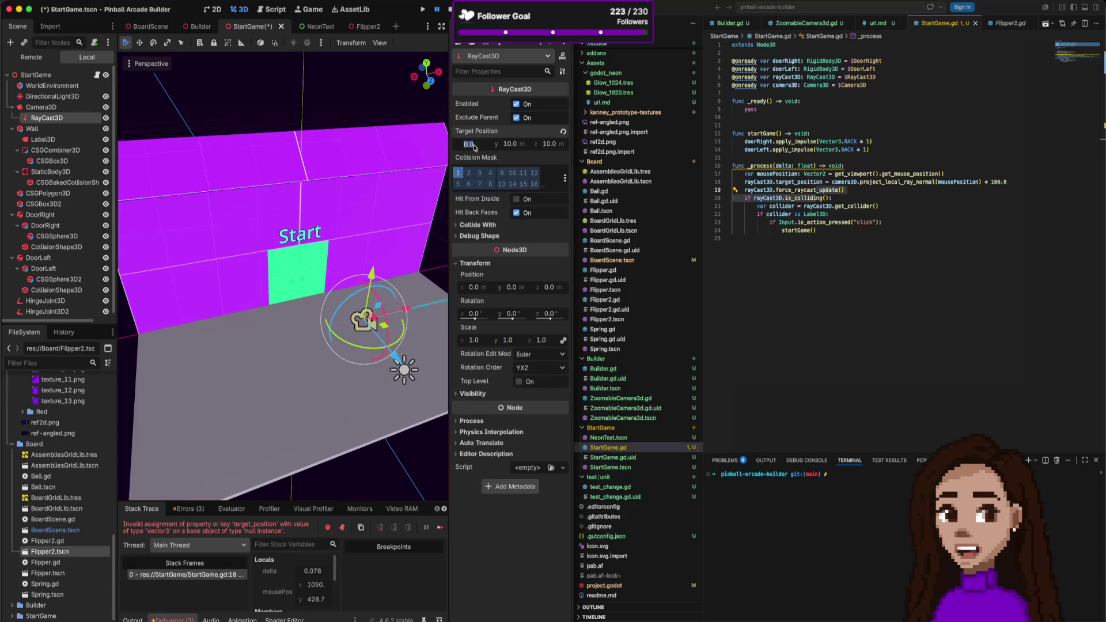
pyautogui.click(510, 143)
pyautogui.write('0')
pyautogui.press('Return')
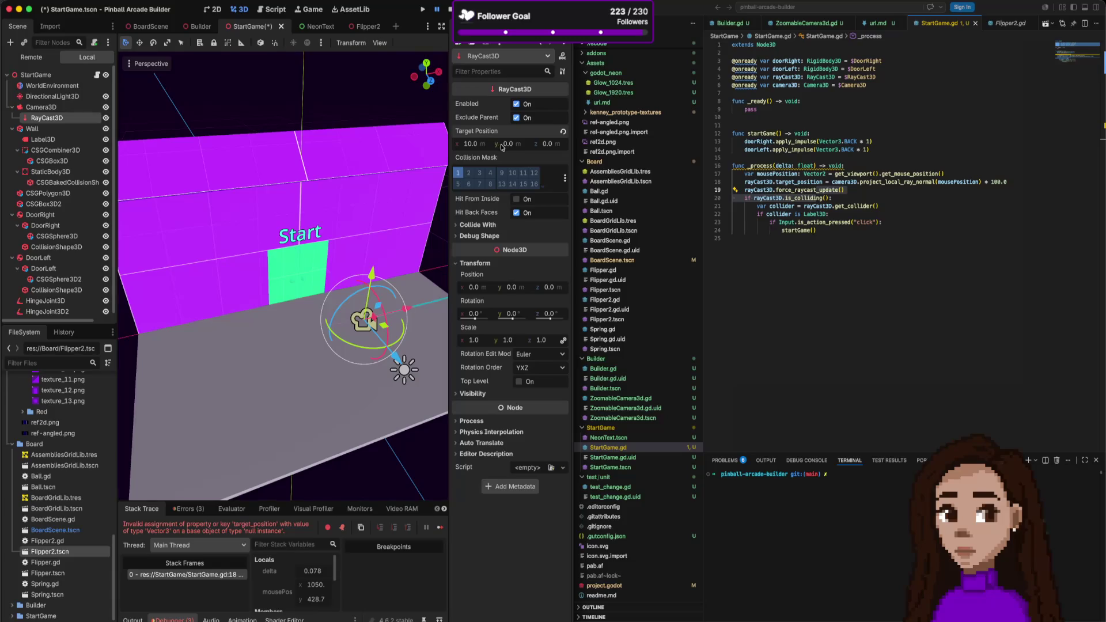
# Step: Set the ray target position to (0, 0, -10), then save and run the scene
pyautogui.moveTo(510, 144); pyautogui.dragTo(459, 153)
pyautogui.press('Return')
pyautogui.press('Return')
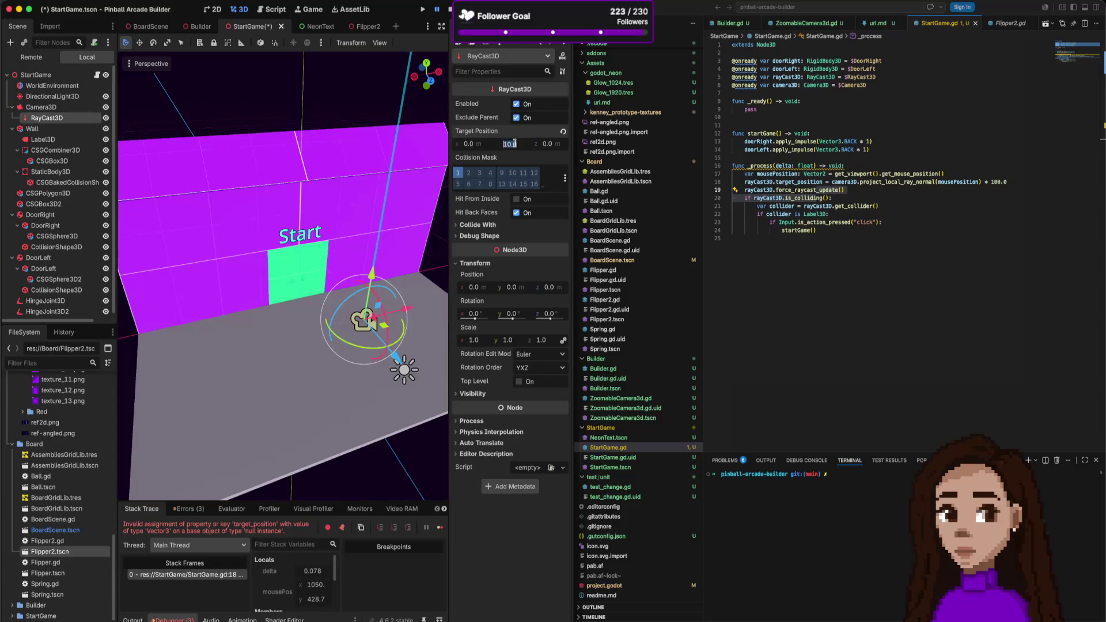
pyautogui.write('10')
pyautogui.press('Return')
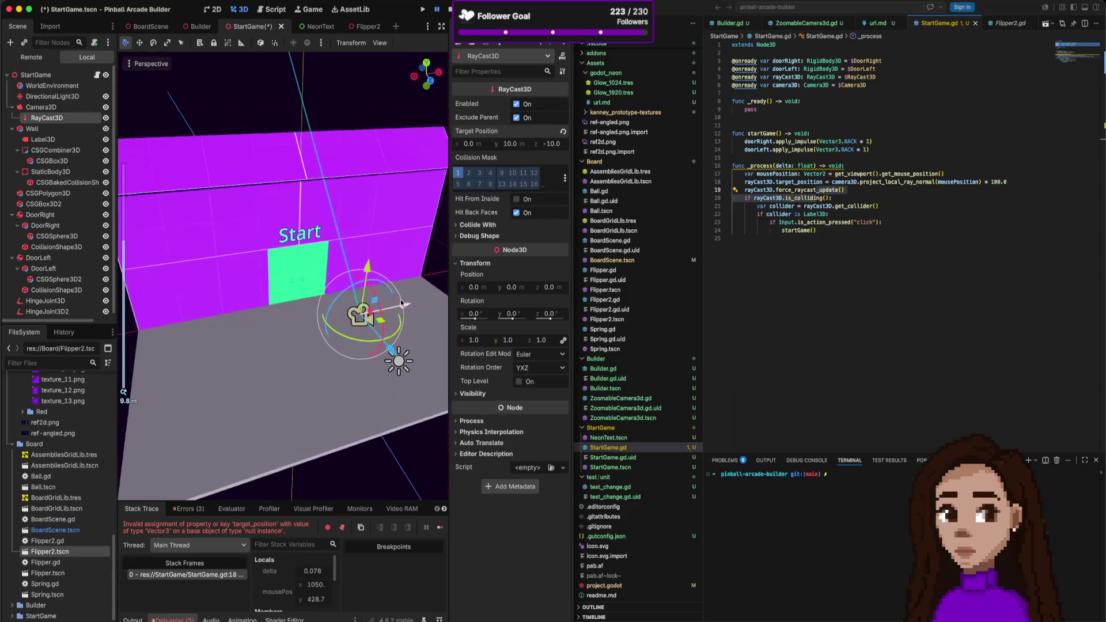
pyautogui.hscroll(-5, 425, 294)
pyautogui.hscroll(5, 425, 294)
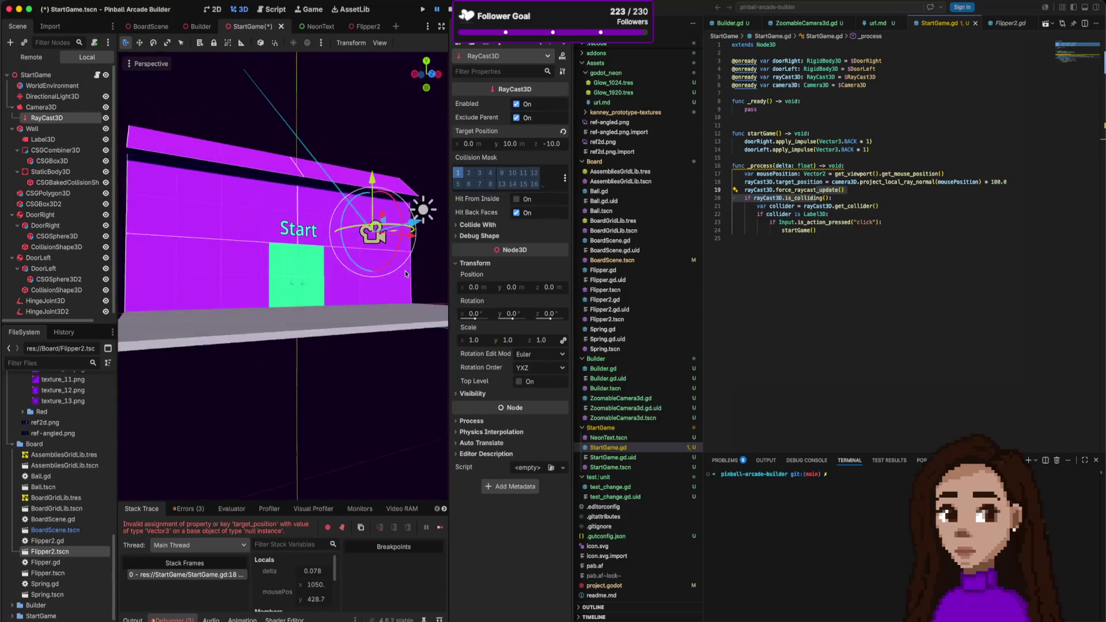
pyautogui.scroll(5, 385, 295)
pyautogui.scroll(-5, 395, 252)
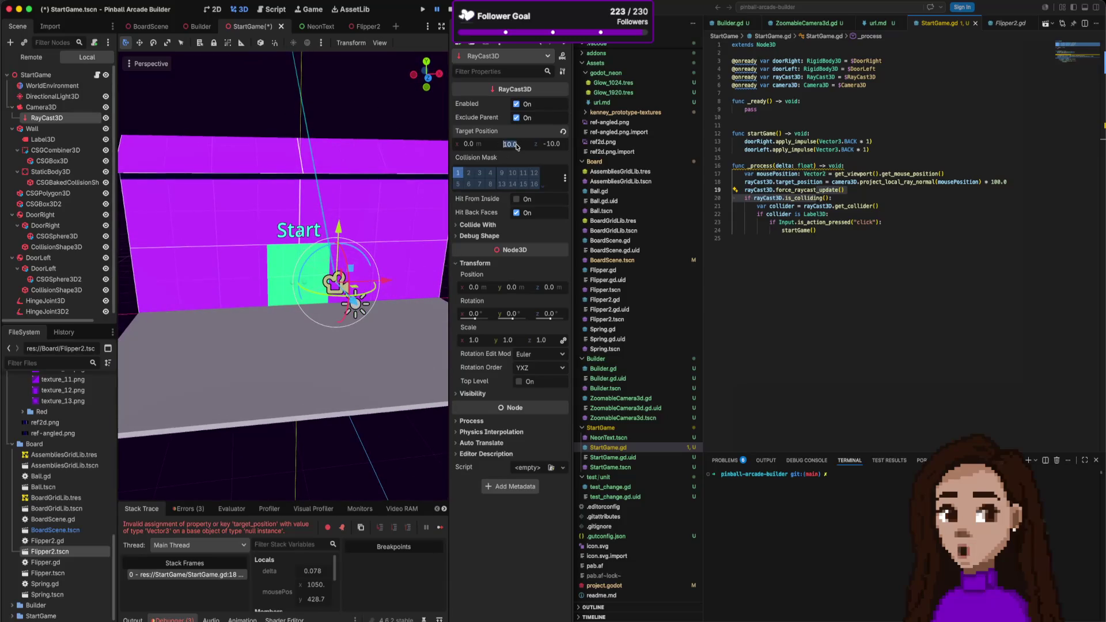
pyautogui.press('Return')
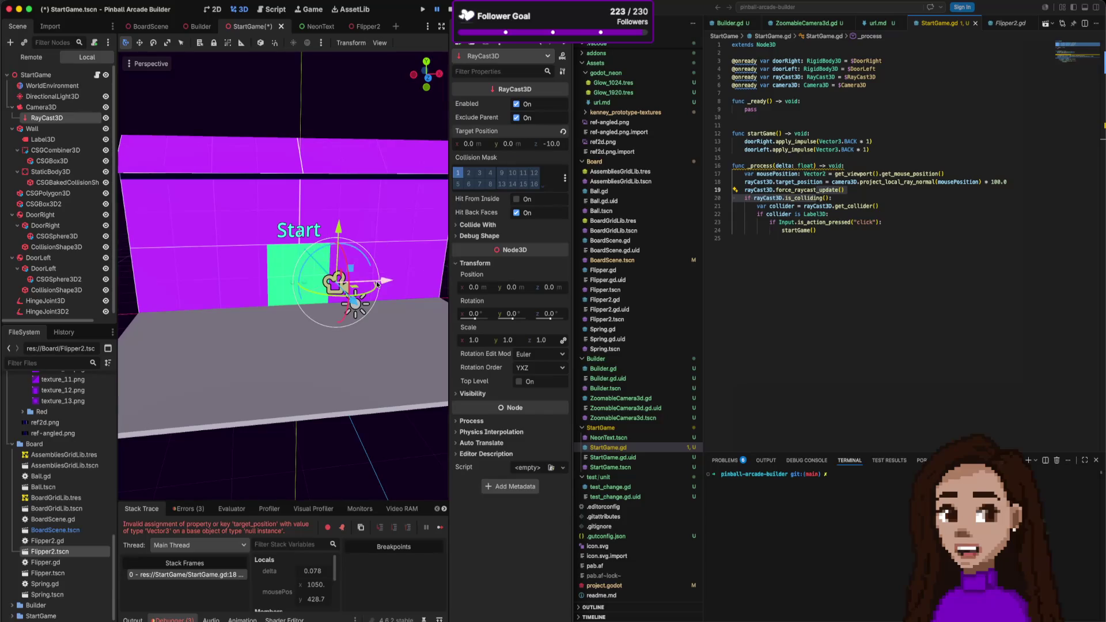
pyautogui.hscroll(-10, 380, 143)
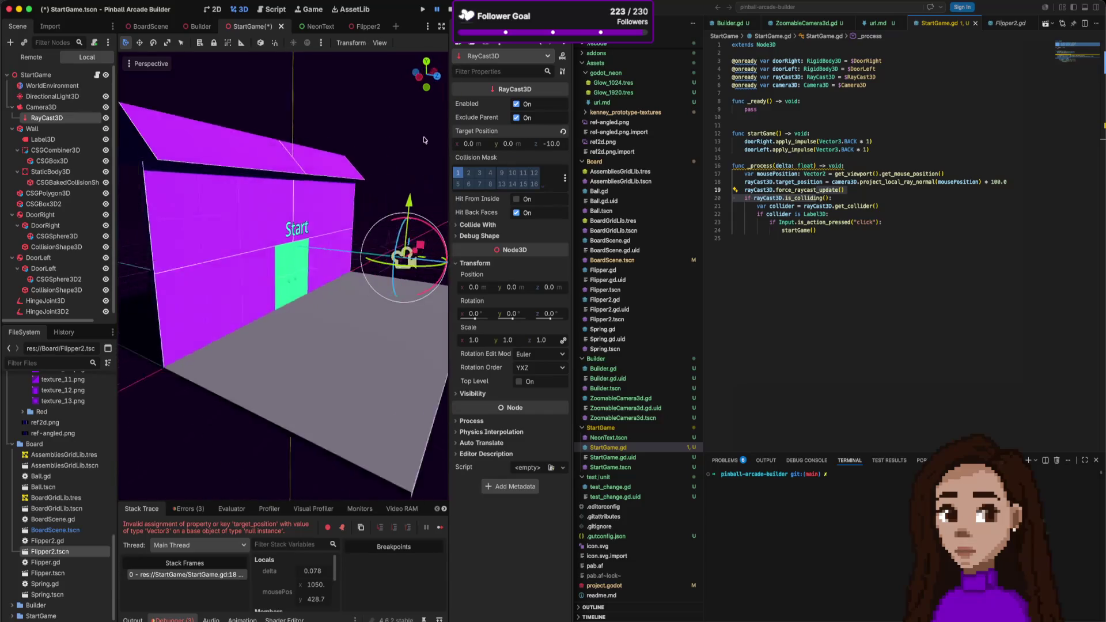
pyautogui.hscroll(-2, 412, 153)
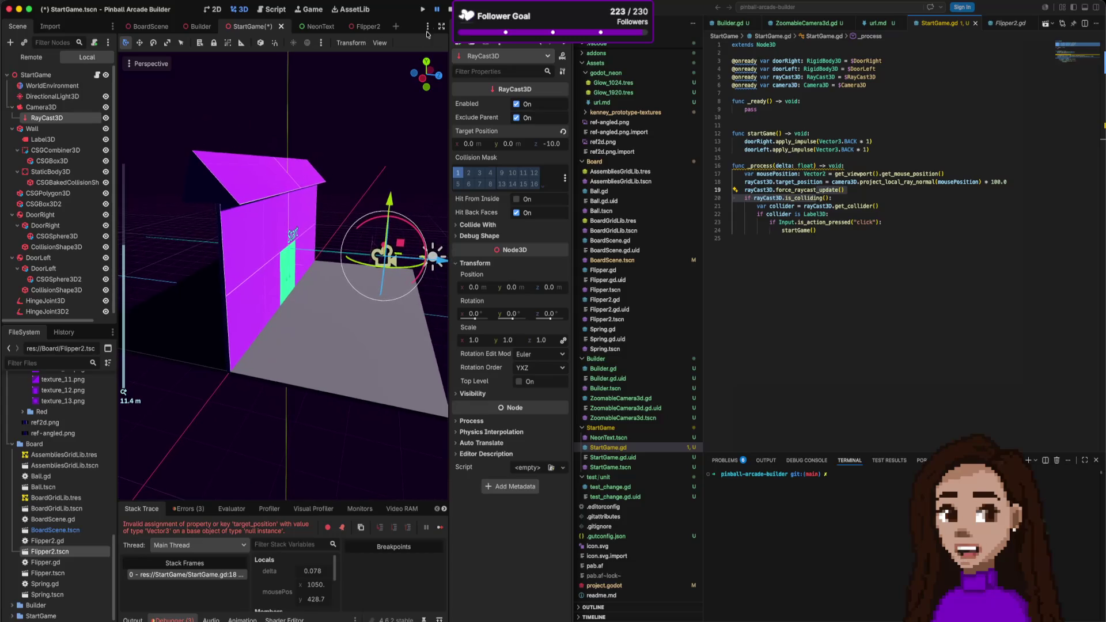
pyautogui.click(423, 9)
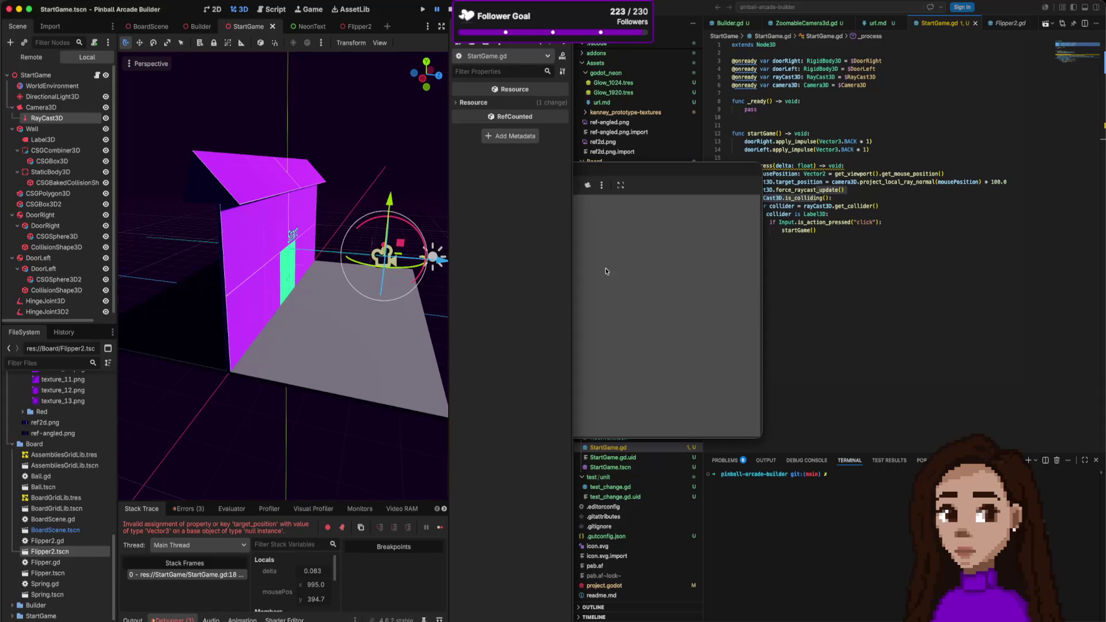
# Step: Point the rayCast3D onready variable at $Camera3D/RayCast3D, then test-run and close the start screen
pyautogui.click(845, 190)
pyautogui.doubleClick(858, 77)
pyautogui.write('Ca')
pyautogui.press('Down')
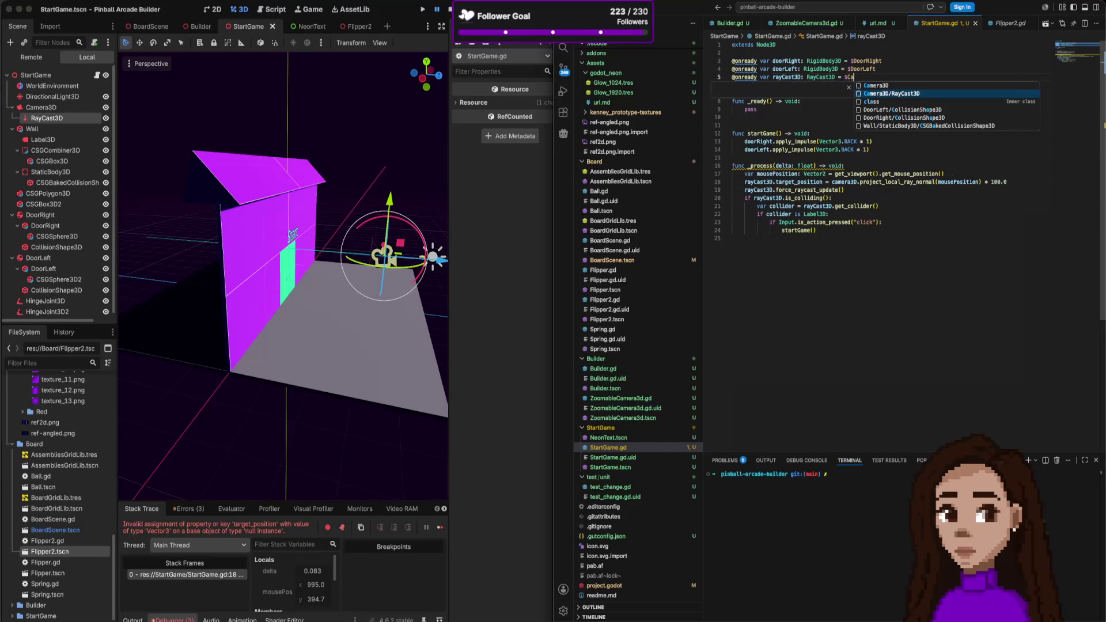
pyautogui.press('Return')
pyautogui.press('F5')
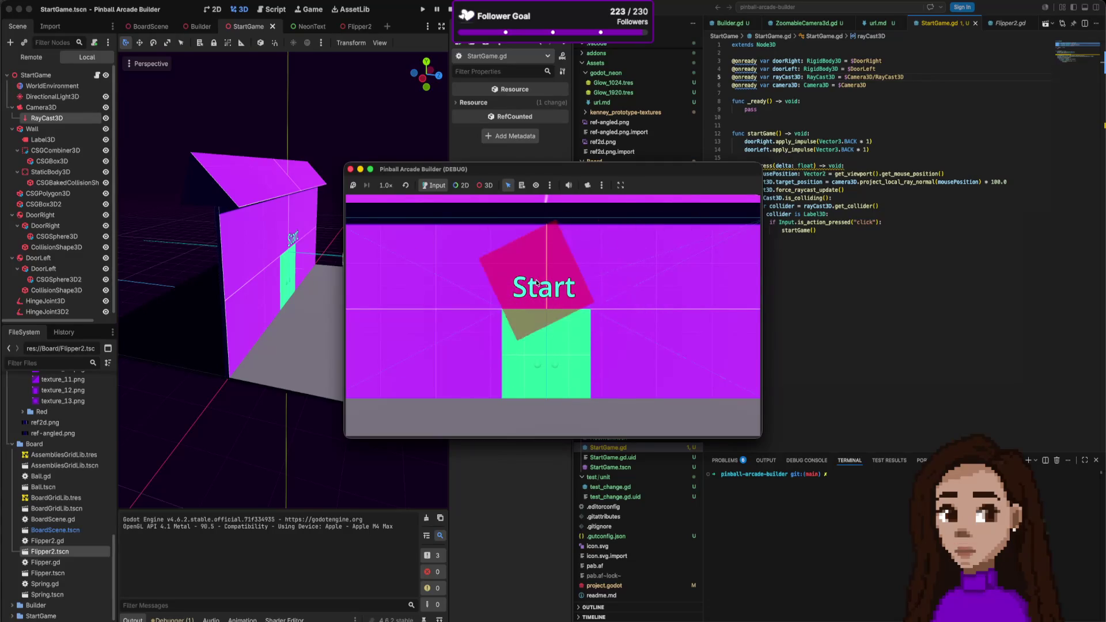
pyautogui.click(350, 169)
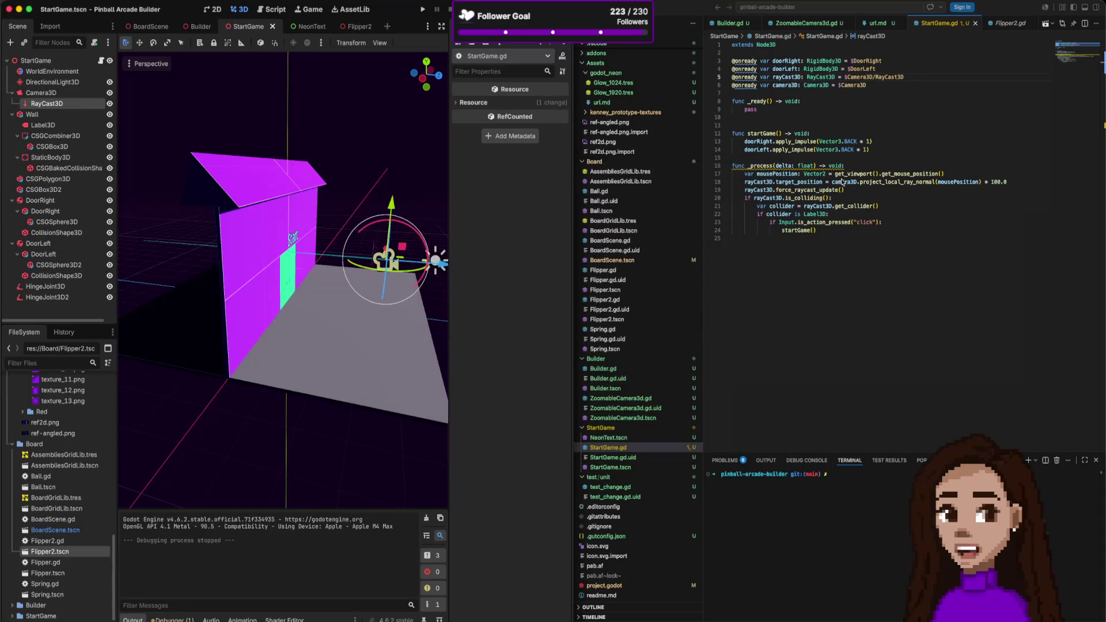
# Step: Add an indented print(collider) line under the click check in _process
pyautogui.click(847, 174)
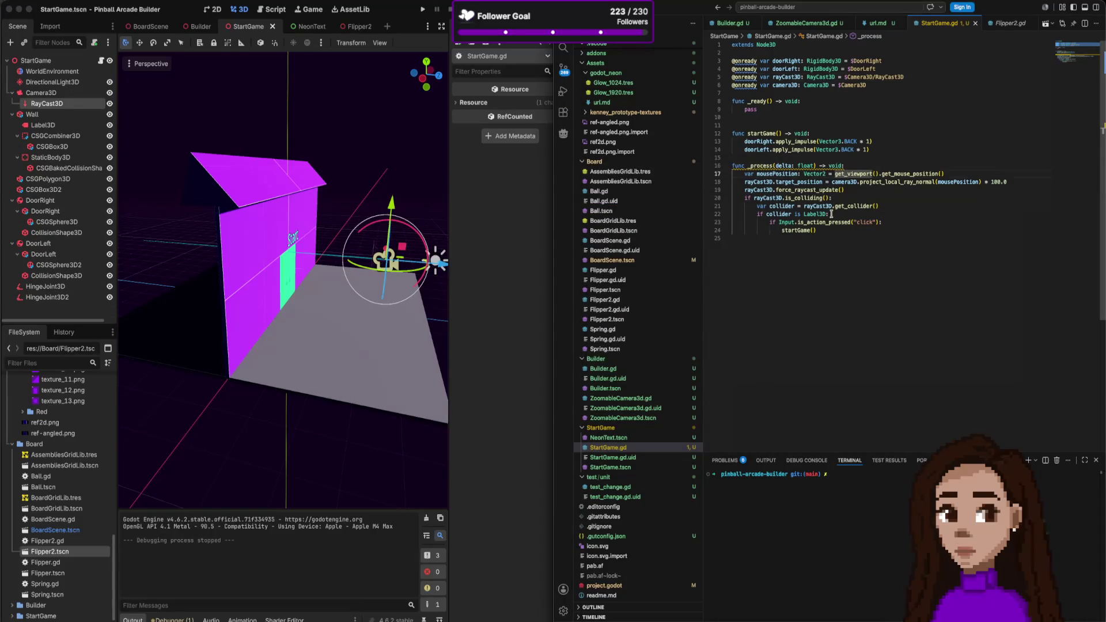
pyautogui.click(891, 207)
pyautogui.press('Return')
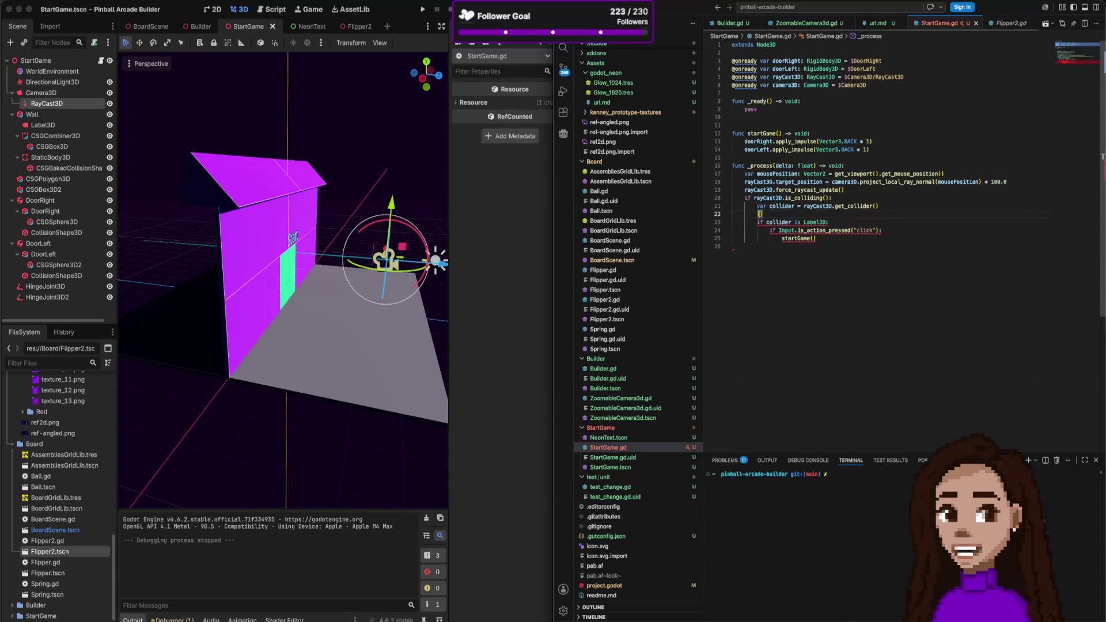
pyautogui.write('rint(co')
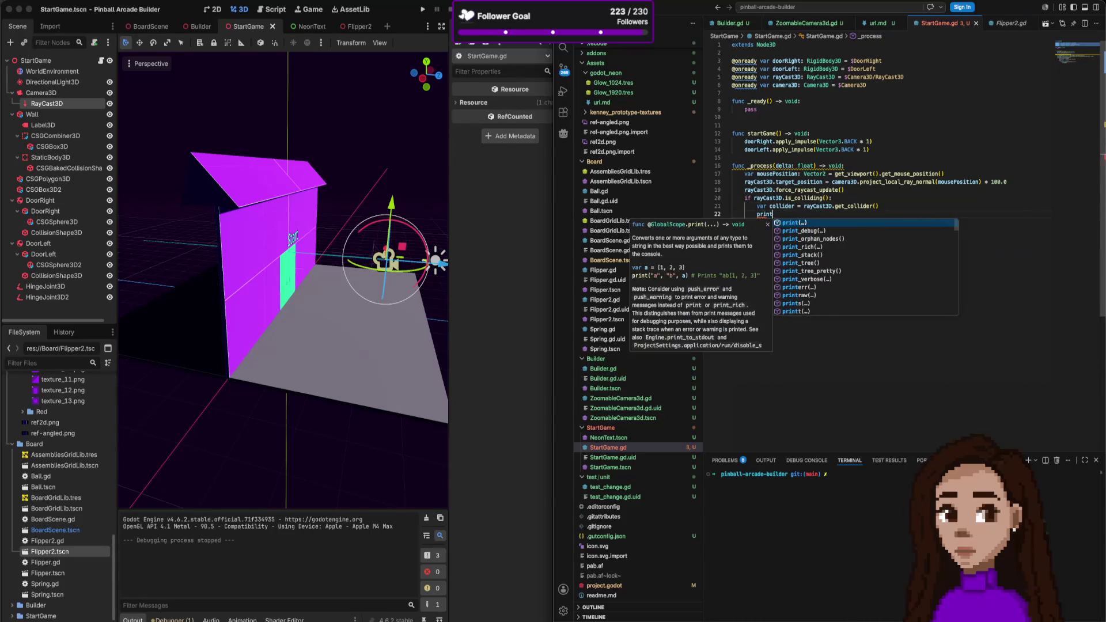
pyautogui.write('llider')
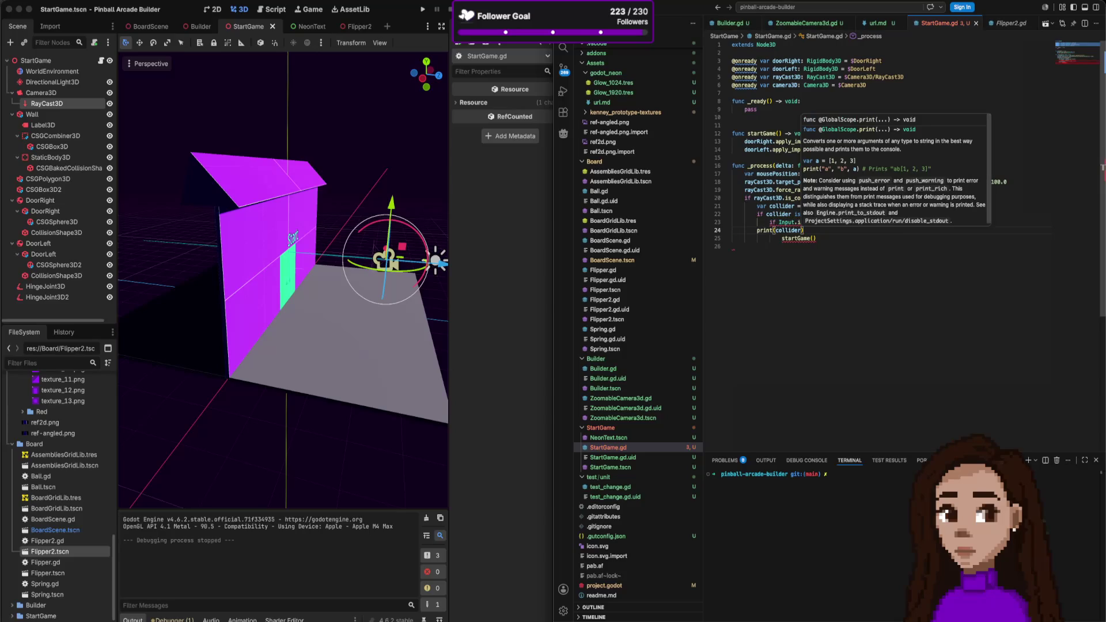
pyautogui.press('Home')
pyautogui.press('Tab')
pyautogui.press('Tab')
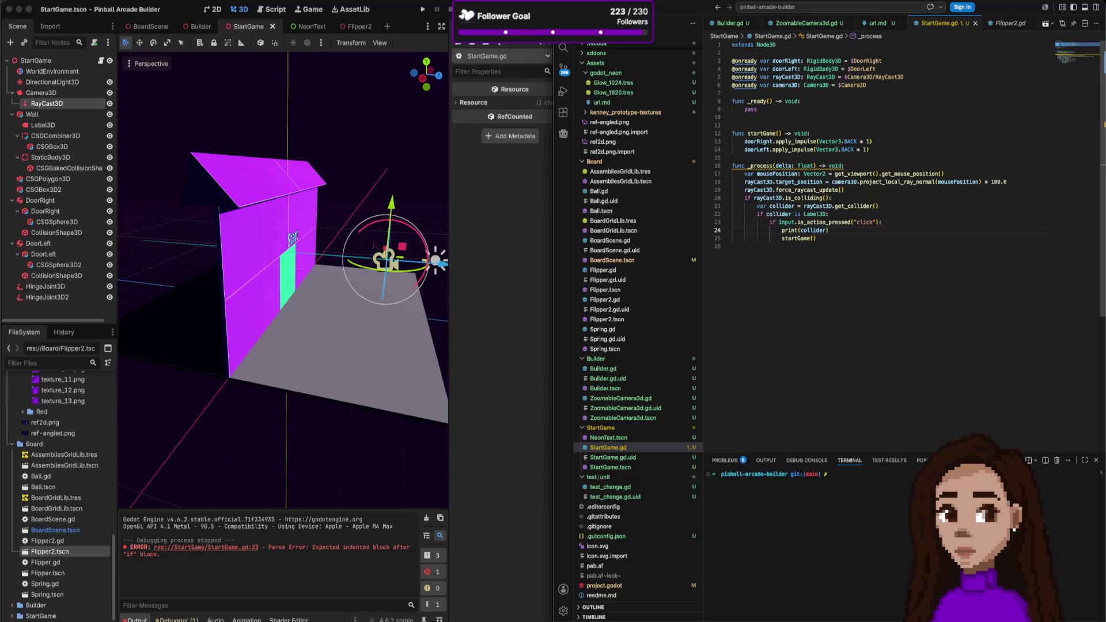
pyautogui.doubleClick(865, 222)
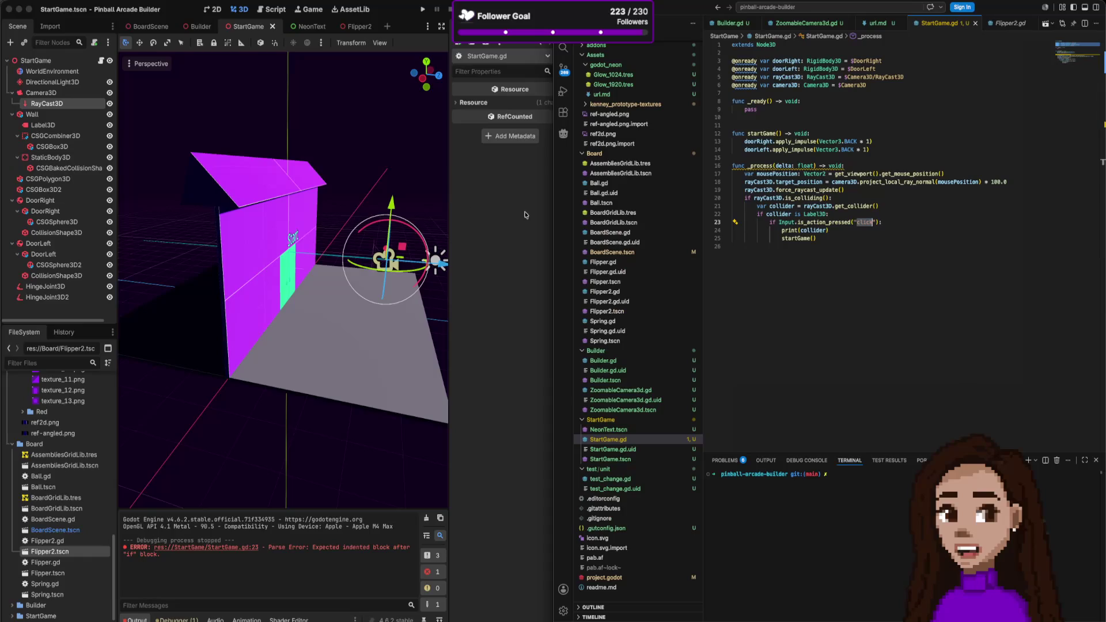
# Step: Add a 'click' input action bound to Left Mouse Button in the Input Map, then save and run
pyautogui.click(176, 7)
pyautogui.click(106, 0)
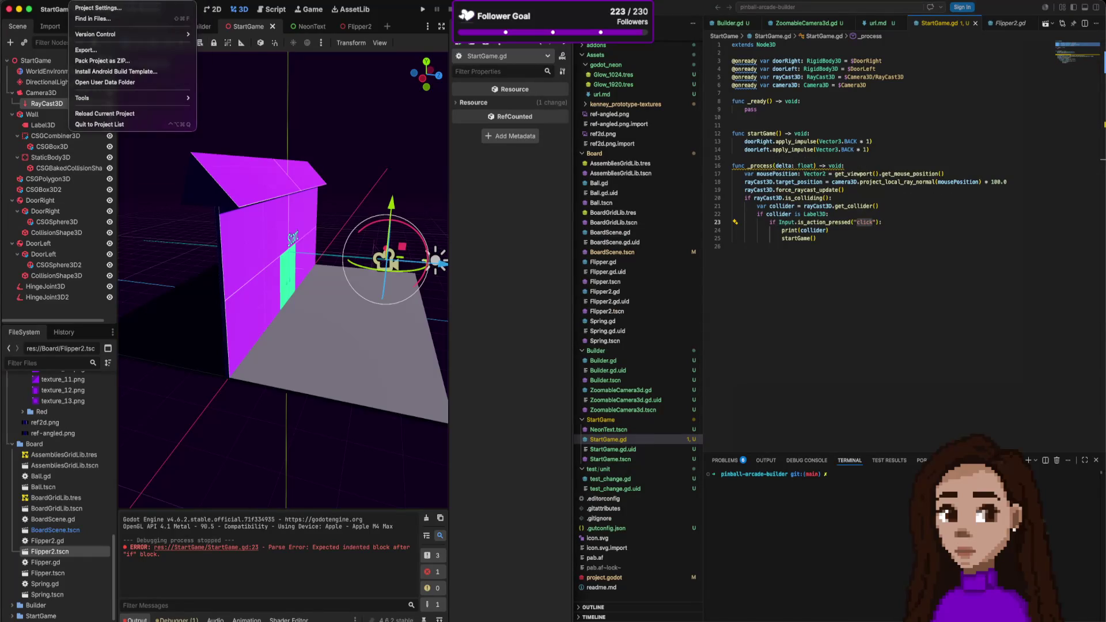
pyautogui.click(403, 161)
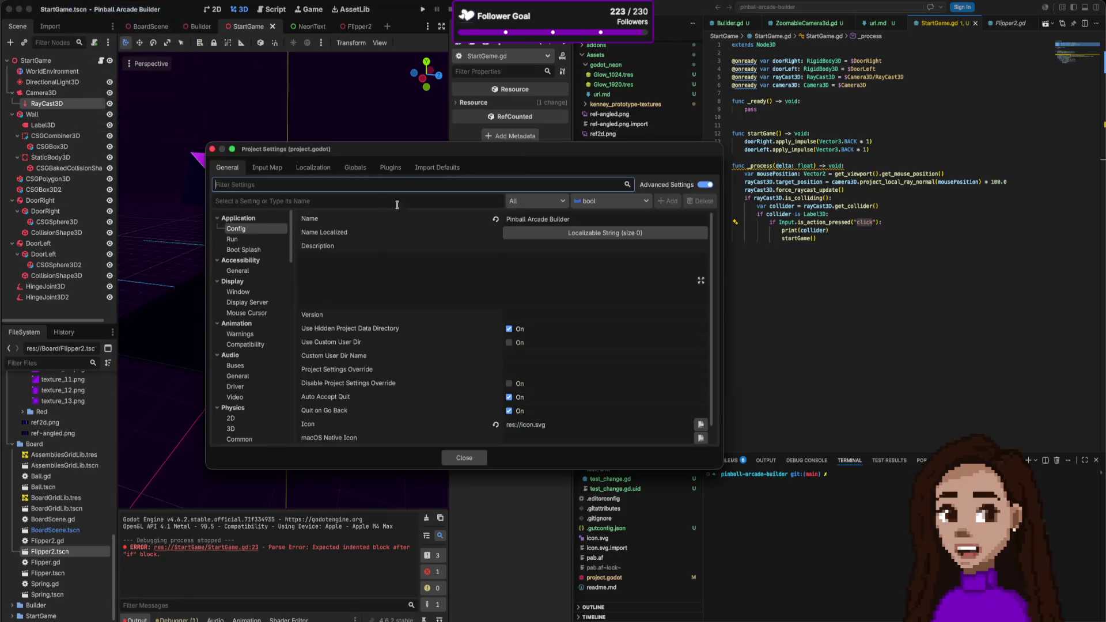
pyautogui.click(277, 168)
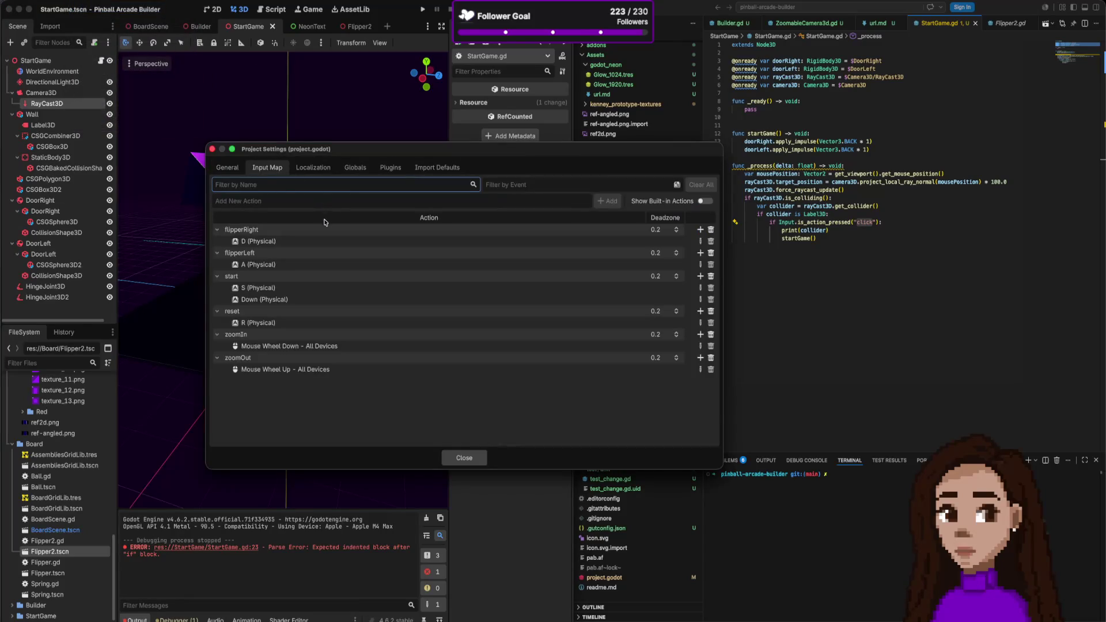
pyautogui.click(527, 200)
pyautogui.write('click')
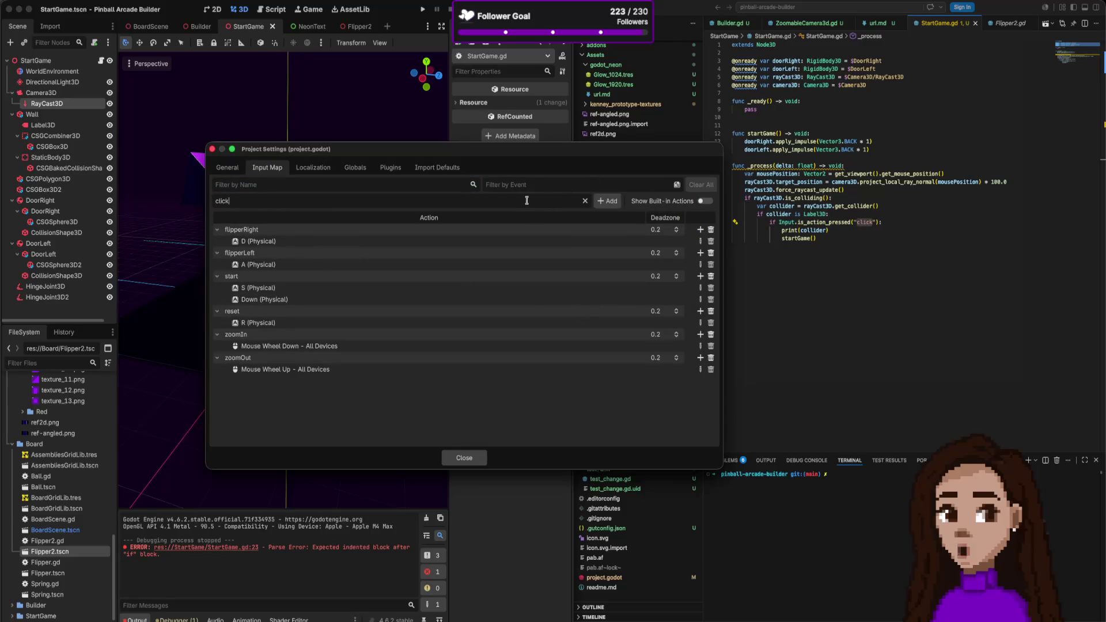
pyautogui.click(609, 201)
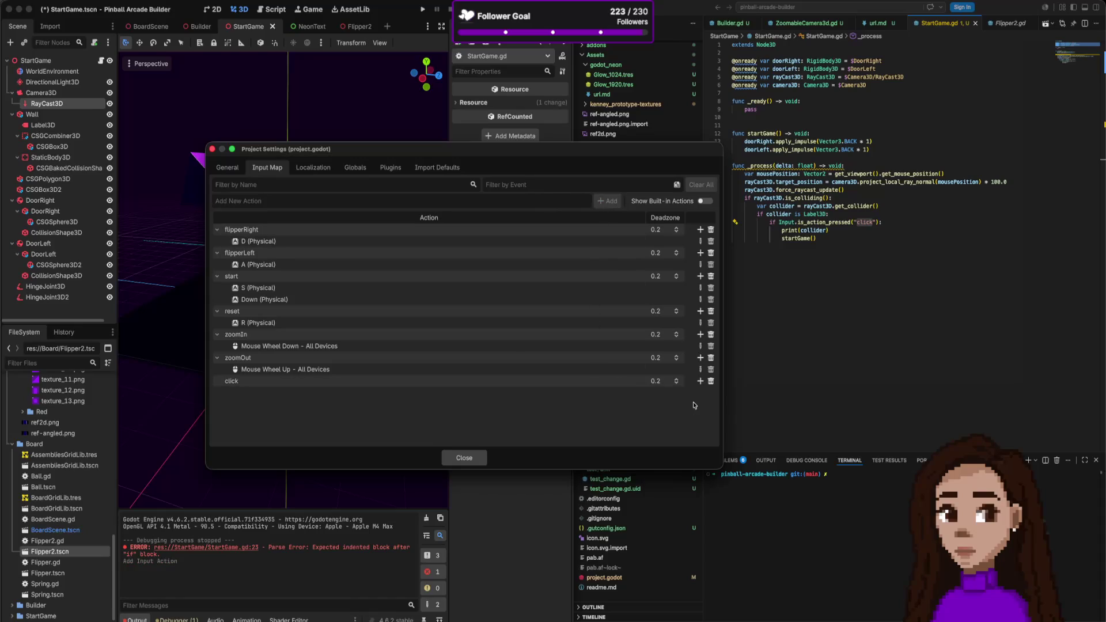
pyautogui.click(700, 380)
pyautogui.click(435, 248)
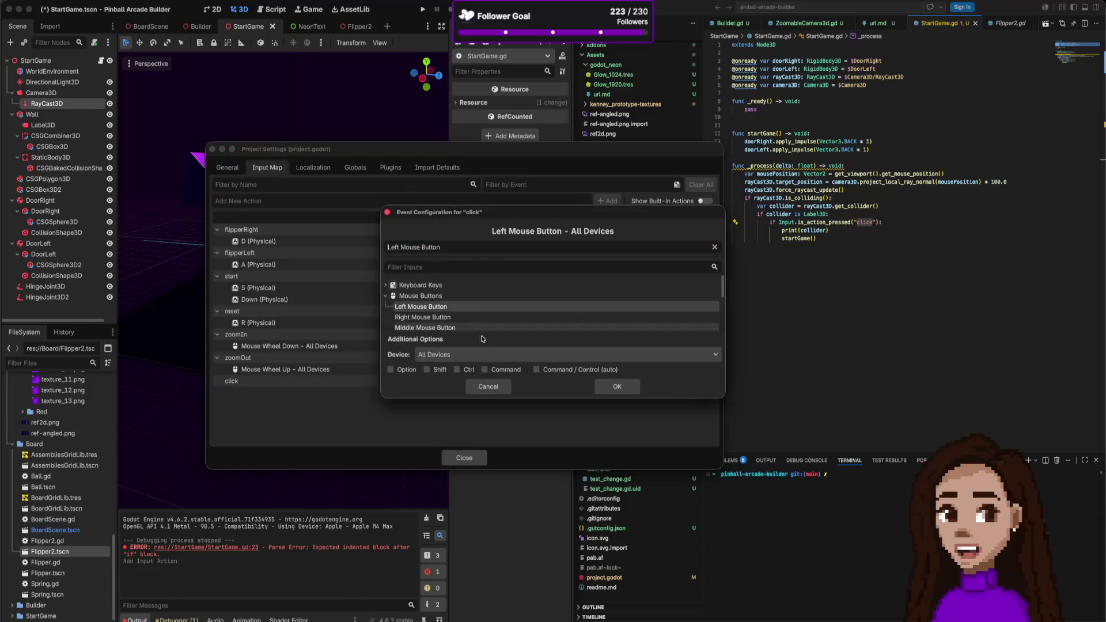
pyautogui.click(616, 386)
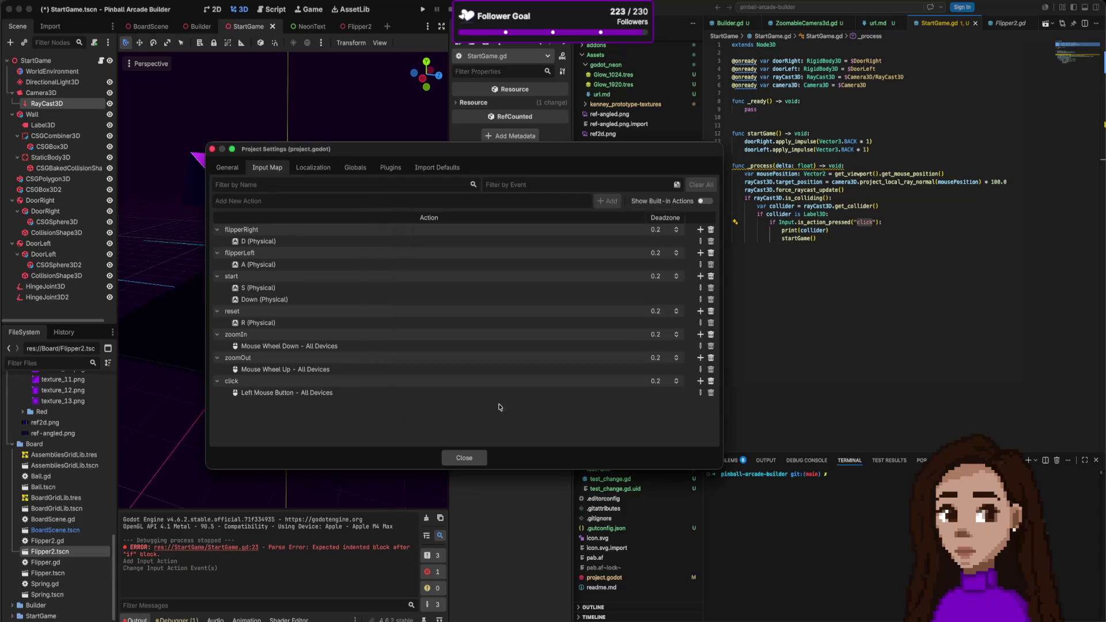
pyautogui.click(465, 459)
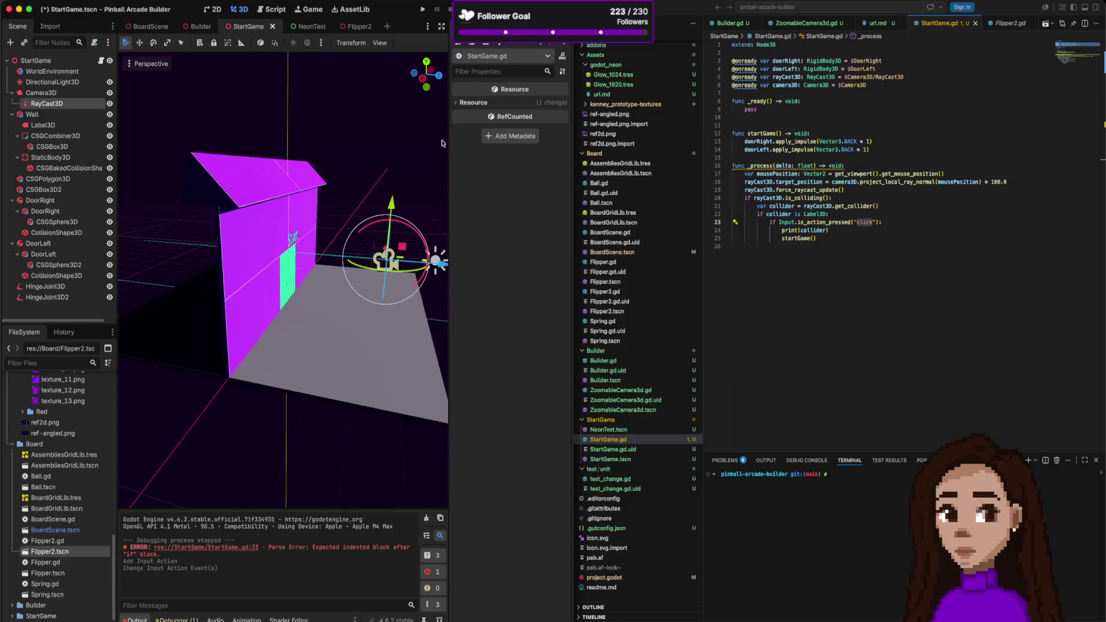
pyautogui.press('super+b')
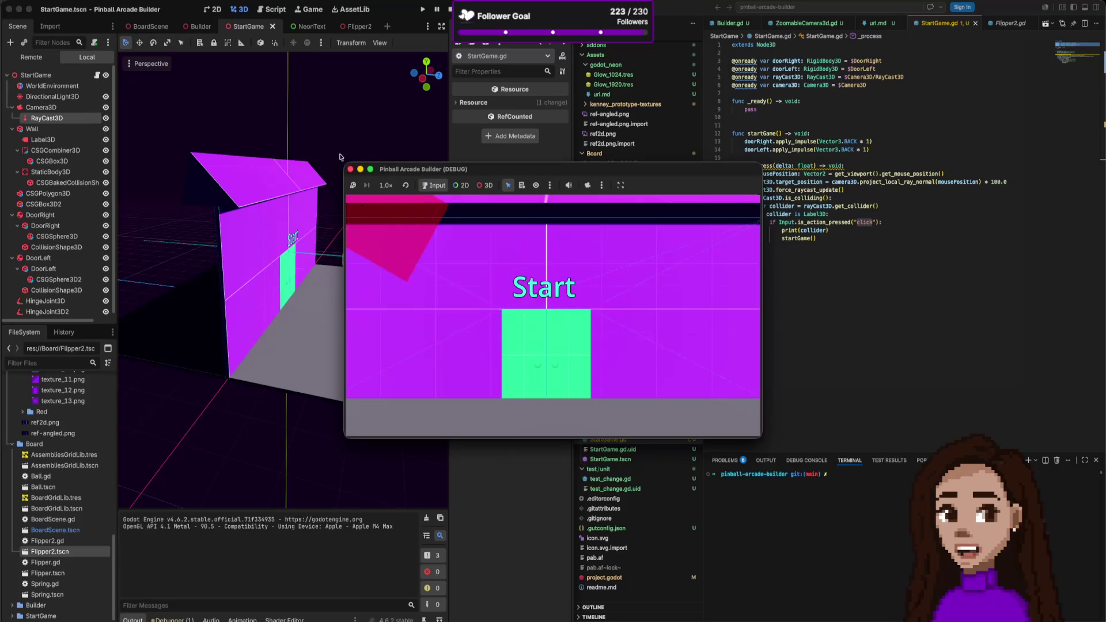
# Step: Close the running start-screen test window
pyautogui.click(350, 169)
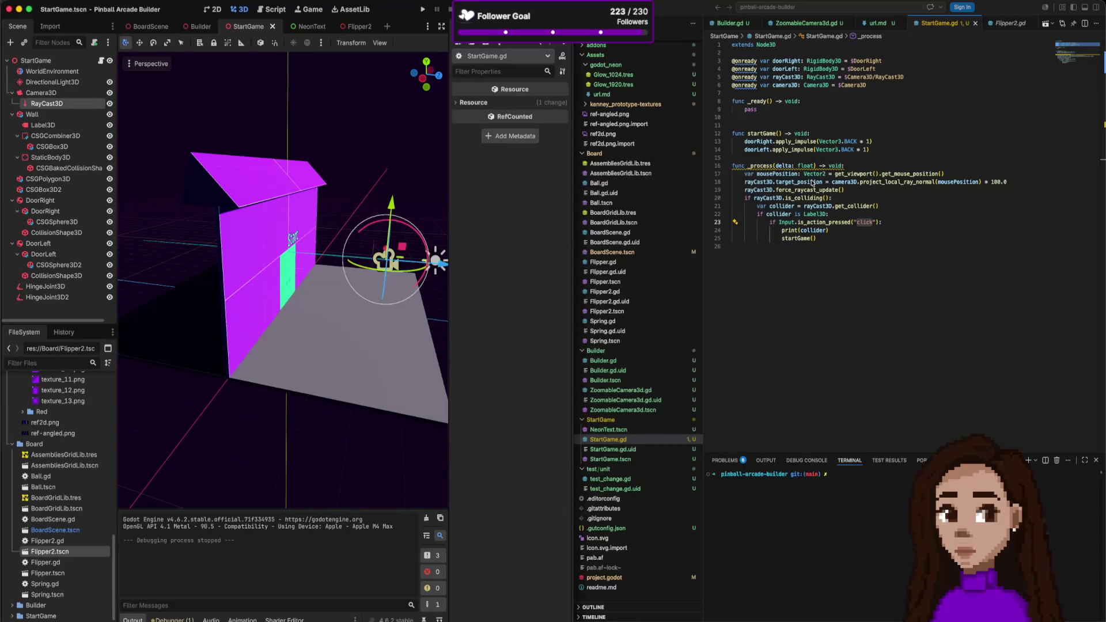
# Step: Make the click branch print "click and label" instead of the collider
pyautogui.click(922, 233)
pyautogui.hotkey('shift', 'alt', 'Up')
pyautogui.hotkey('alt', 'Up')
pyautogui.hotkey('alt', 'Up')
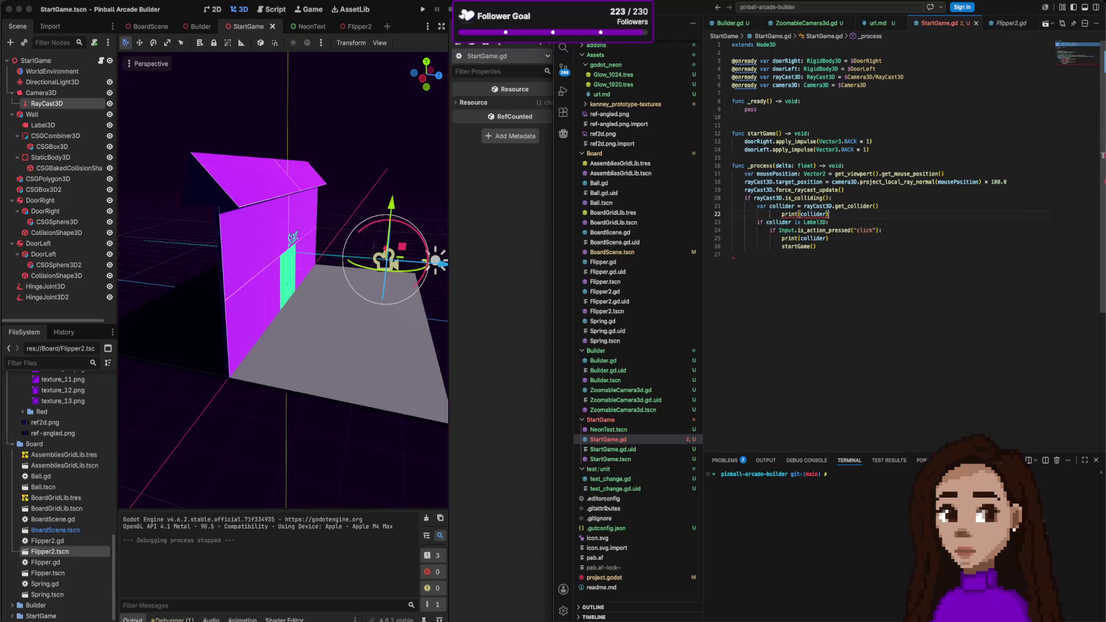
pyautogui.hotkey('shift', 'Tab')
pyautogui.hotkey('shift', 'Tab')
pyautogui.press('Down')
pyautogui.press('Down')
pyautogui.press('Down')
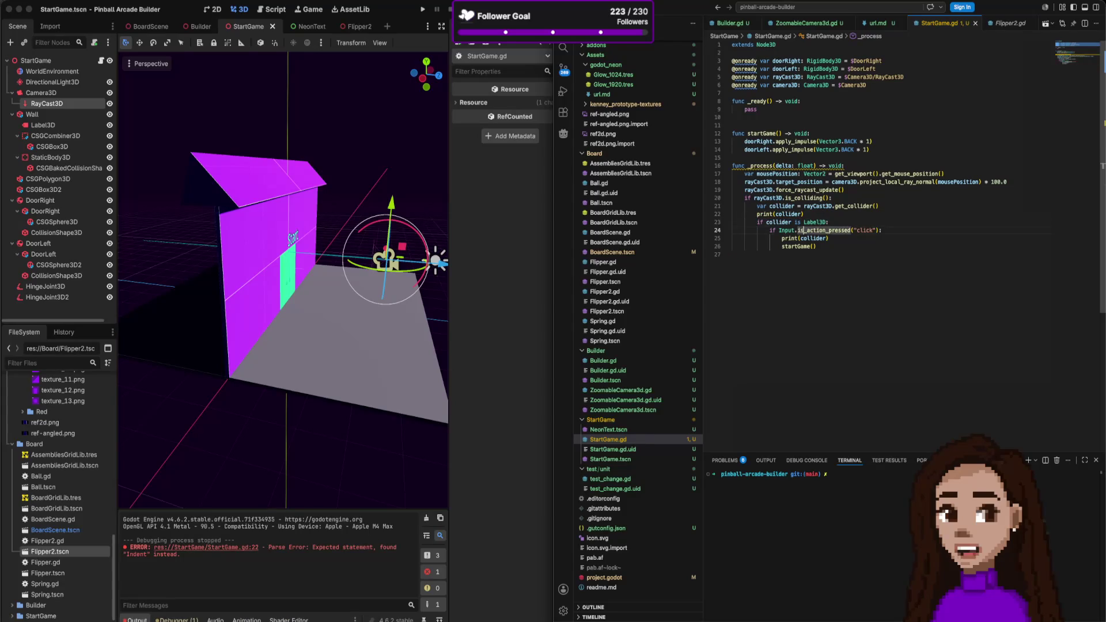
pyautogui.press('BackSpace')
pyautogui.press('BackSpace')
pyautogui.press('BackSpace')
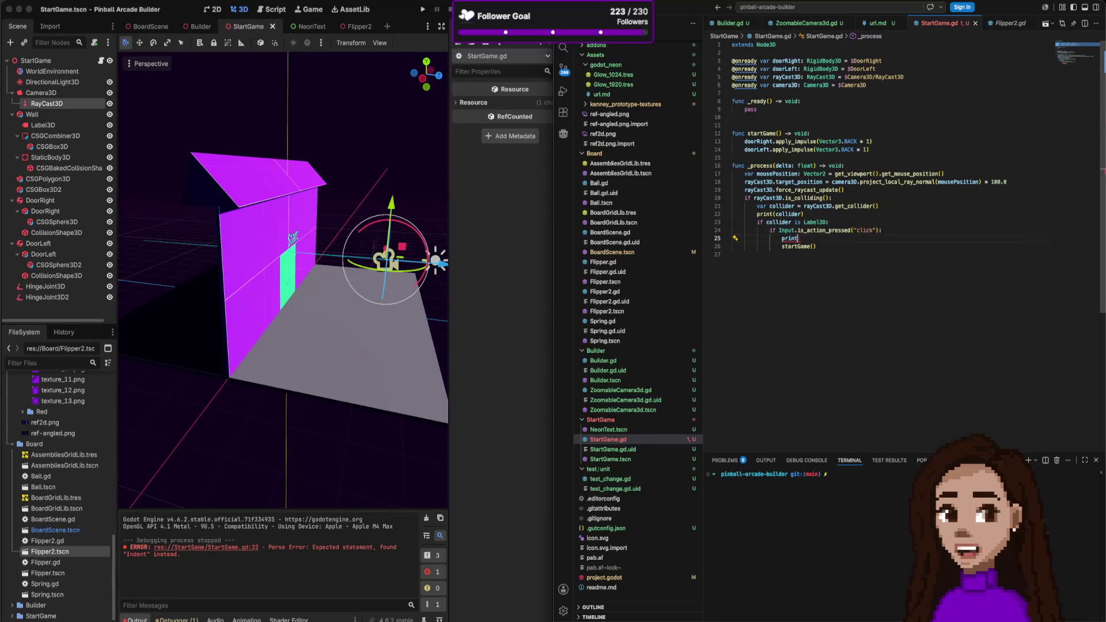
pyautogui.write('"')
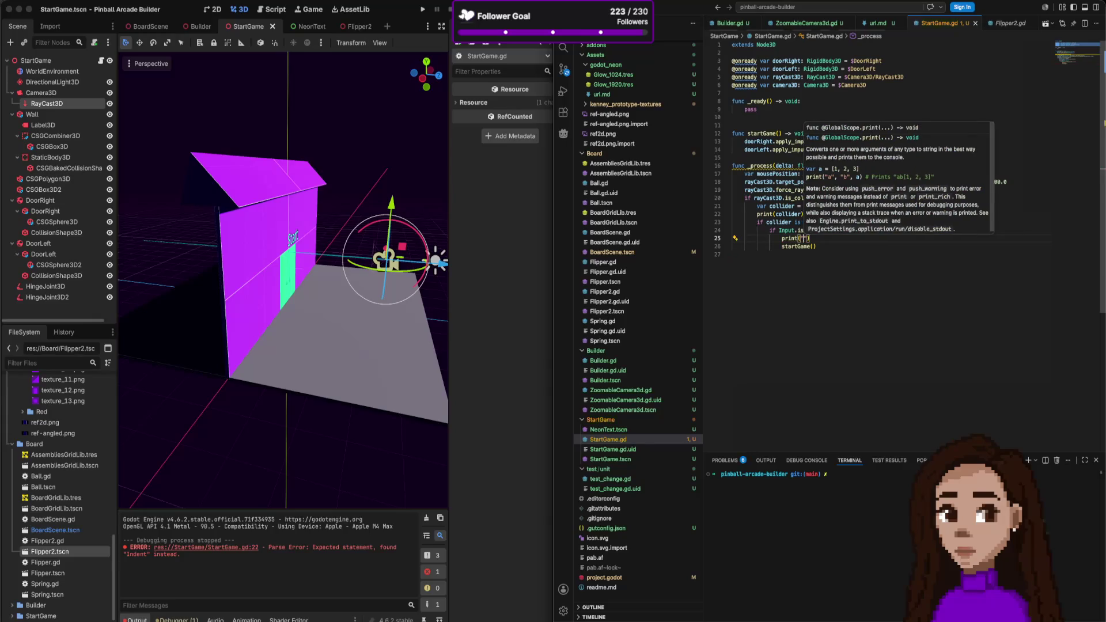
pyautogui.write('click and label')
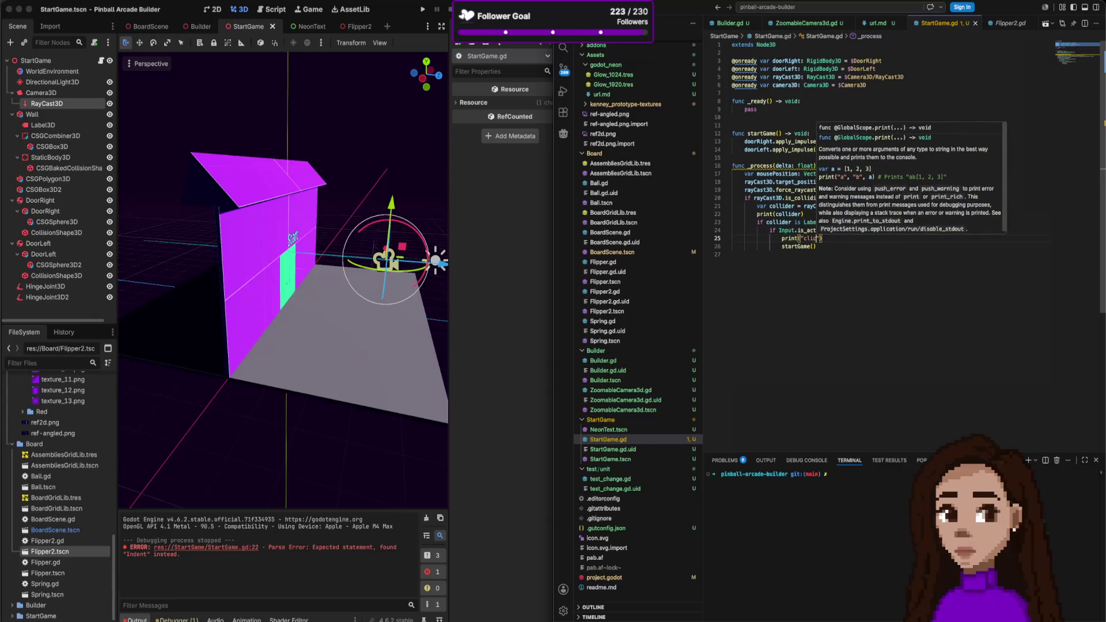
pyautogui.press('Escape')
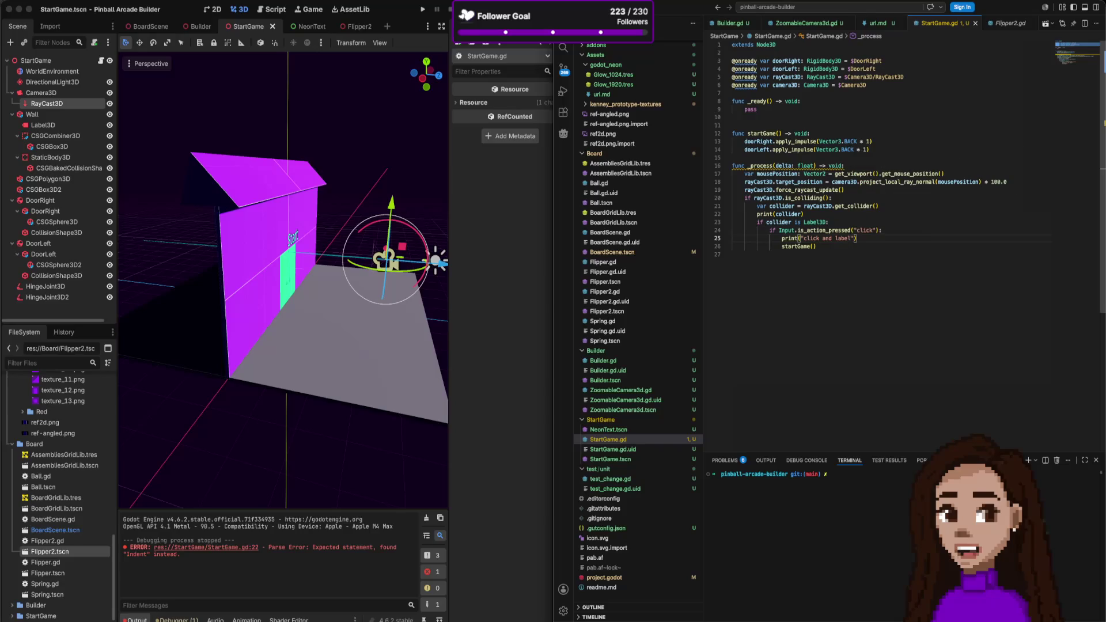
# Step: Add print("colliding? ", rayCast3D.is_colliding()) above the collision check and run the game
pyautogui.click(837, 212)
pyautogui.hotkey('shift', 'alt', 'Up')
pyautogui.hotkey('alt', 'Up')
pyautogui.hotkey('alt', 'Up')
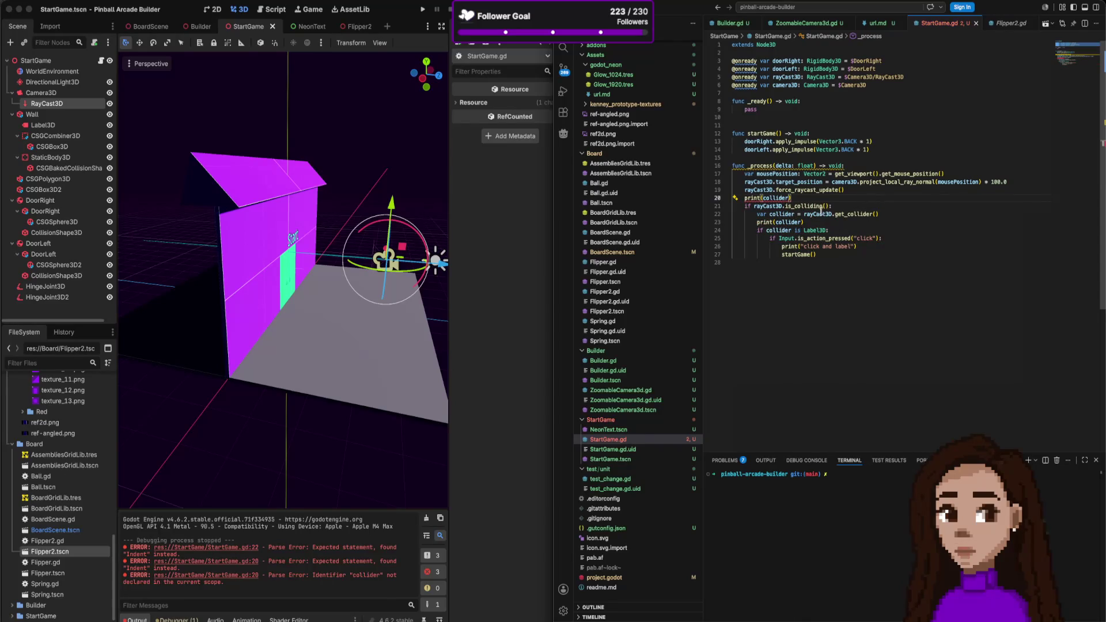
pyautogui.moveTo(829, 206); pyautogui.dragTo(779, 209)
pyautogui.hotkey('ctrl', 'c')
pyautogui.doubleClick(775, 198)
pyautogui.hotkey('ctrl', 'v')
pyautogui.click(763, 197)
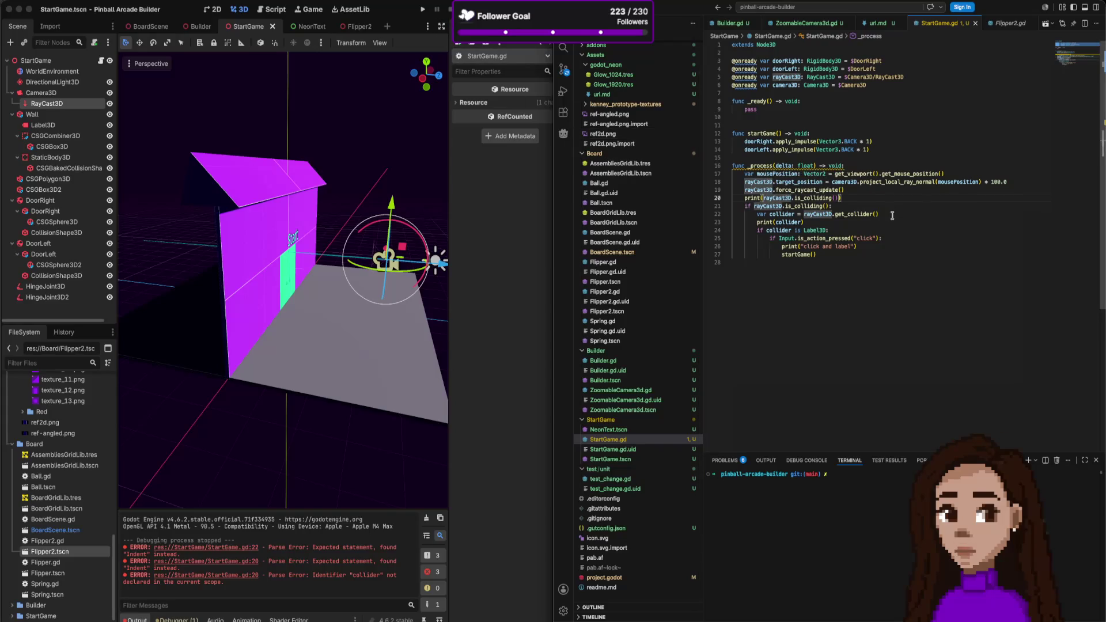
pyautogui.write('"colliding')
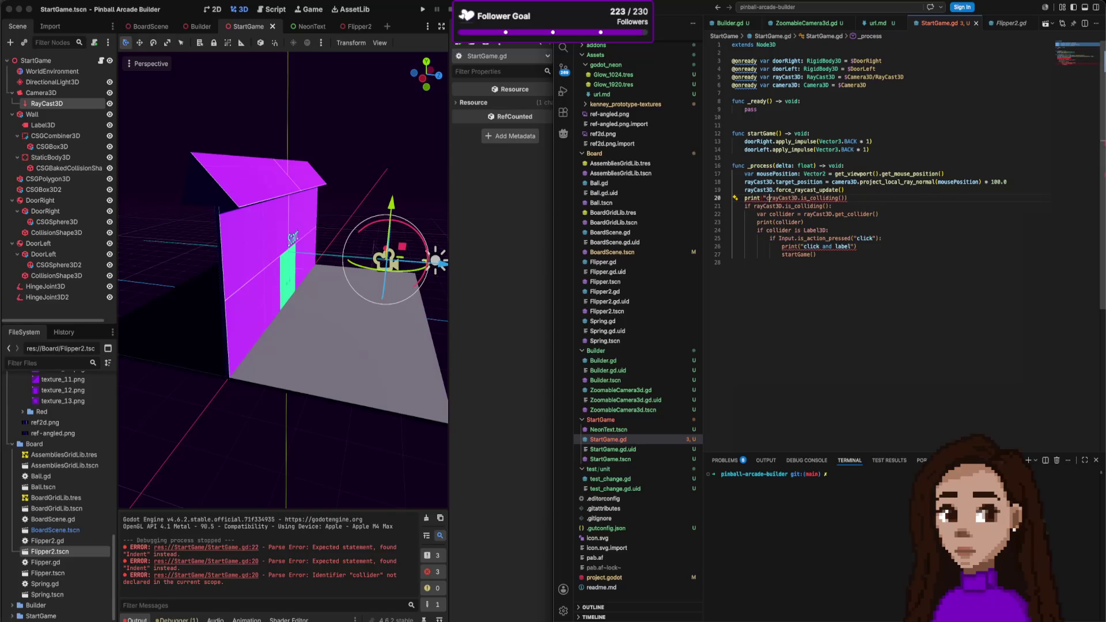
pyautogui.write('? "')
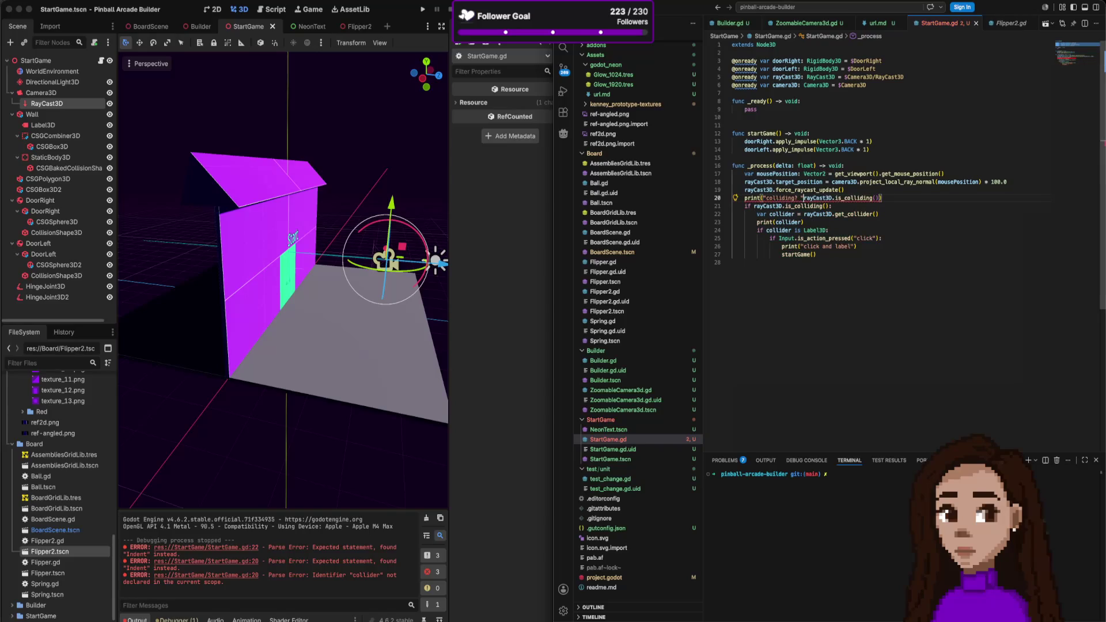
pyautogui.write(',')
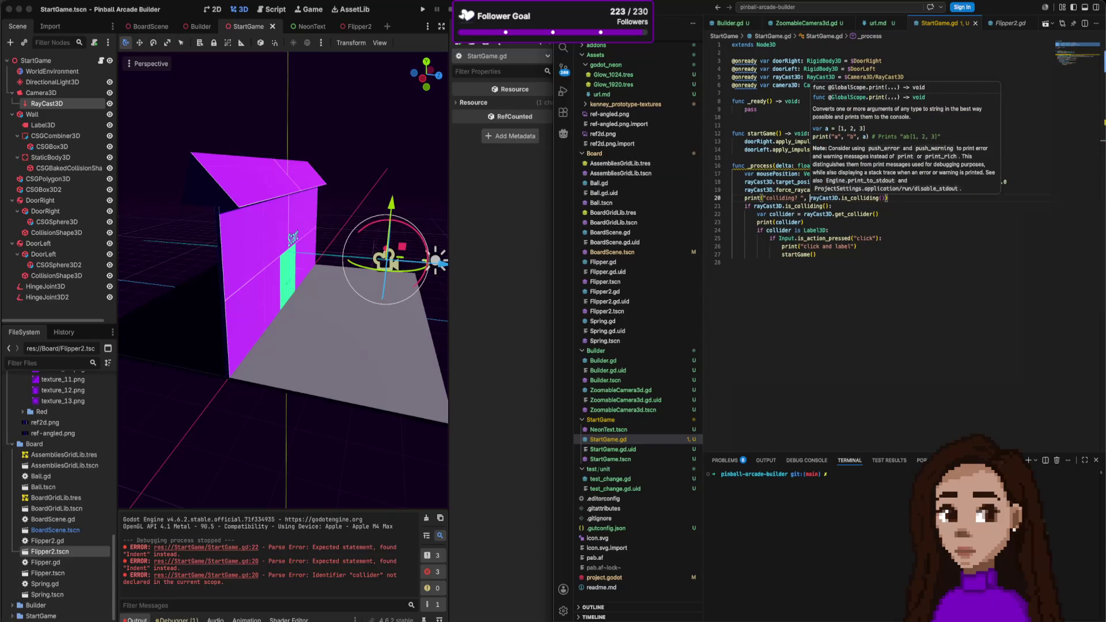
pyautogui.press('F5')
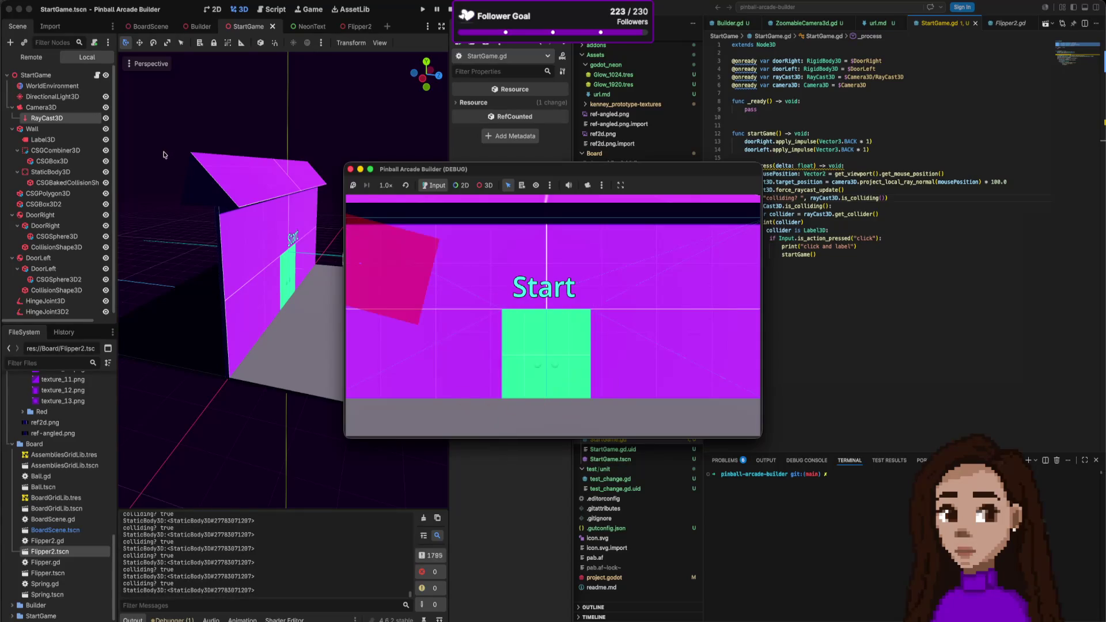
# Step: Select the Label3D node in the Scene tree while the game logs collisions
pyautogui.click(62, 140)
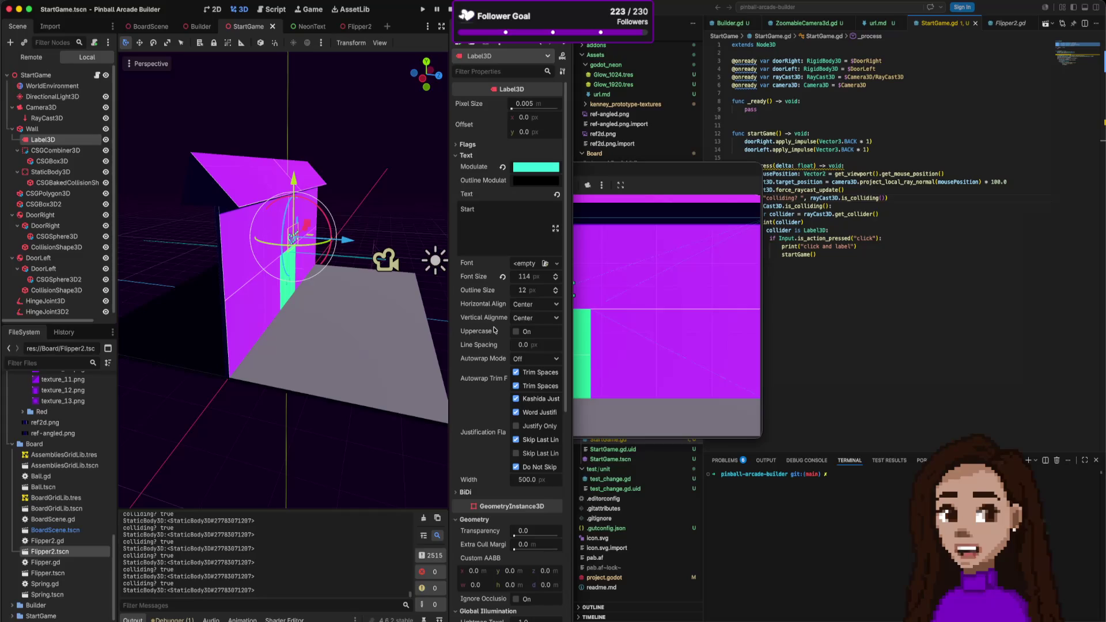
# Step: Browse Label3D's Inspector, filtering properties by 'coll' and then clearing the filter
pyautogui.scroll(-1, 495, 329)
pyautogui.scroll(-4, 494, 329)
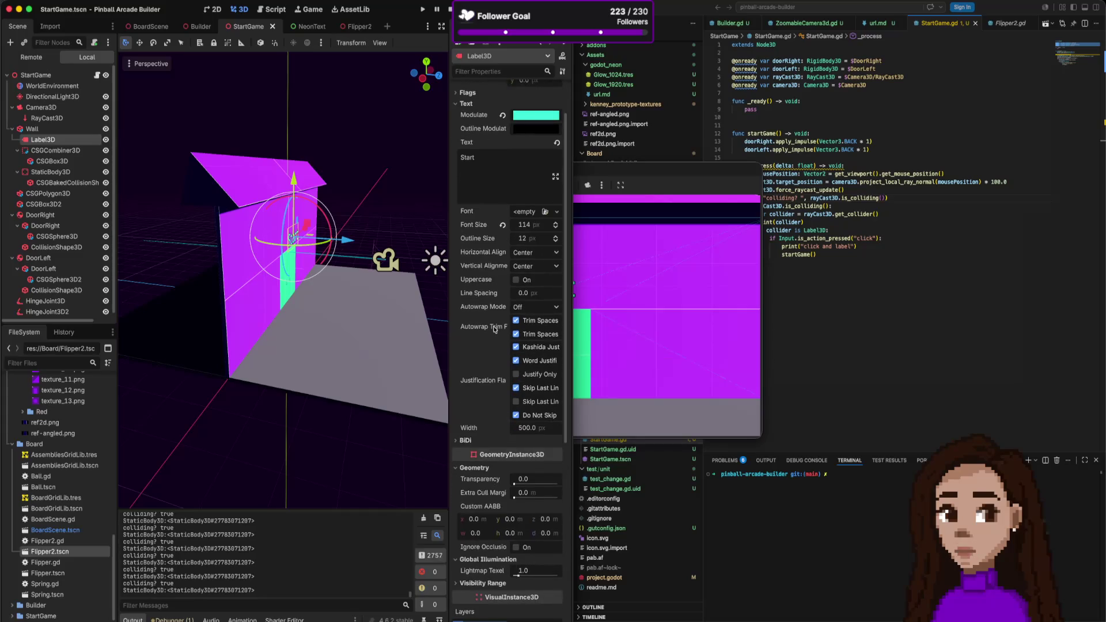
pyautogui.scroll(1, 494, 329)
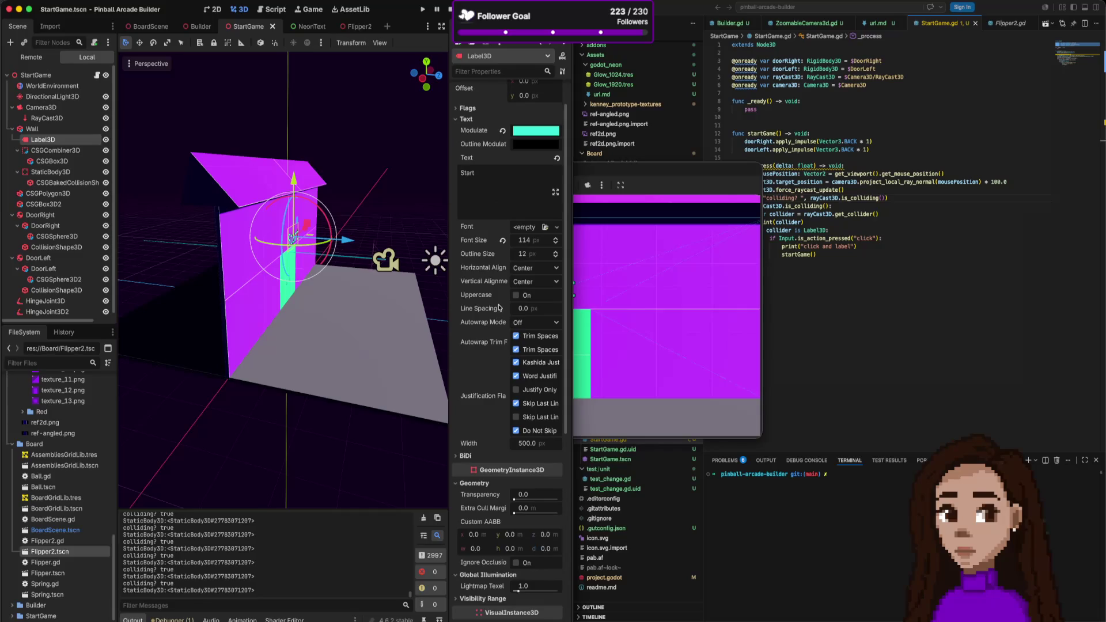
pyautogui.scroll(3, 499, 293)
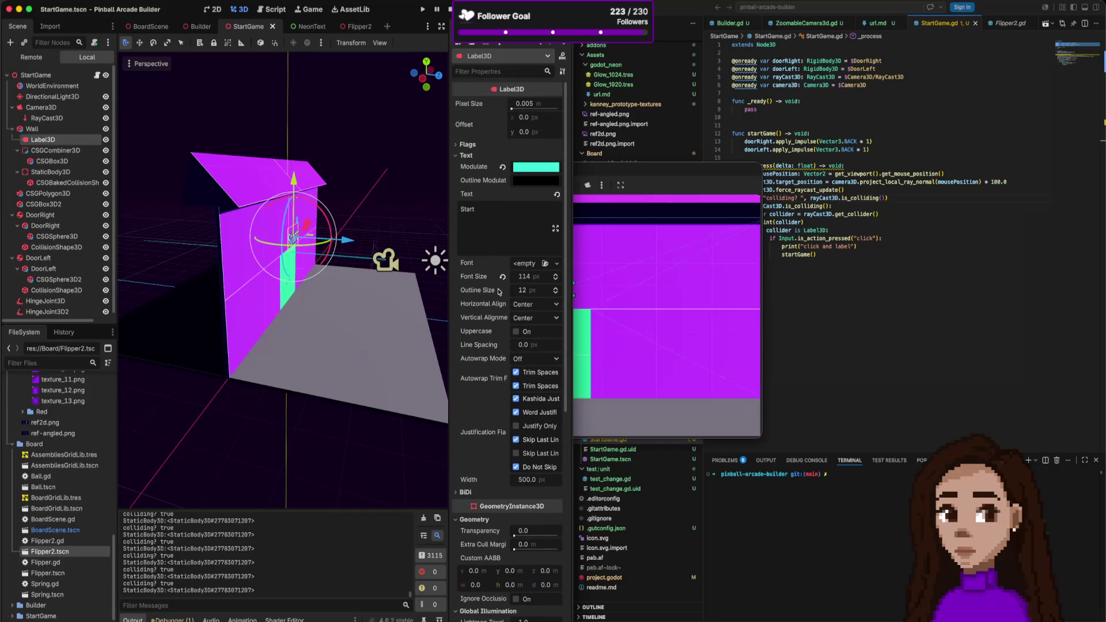
pyautogui.click(473, 145)
pyautogui.click(469, 145)
pyautogui.write('coll')
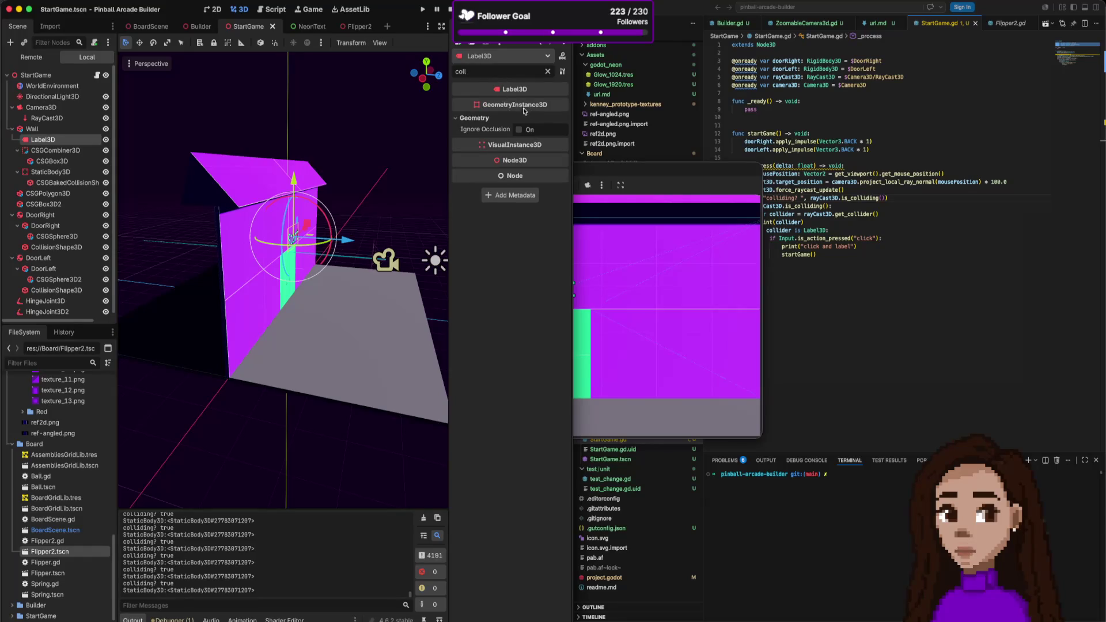
pyautogui.click(547, 71)
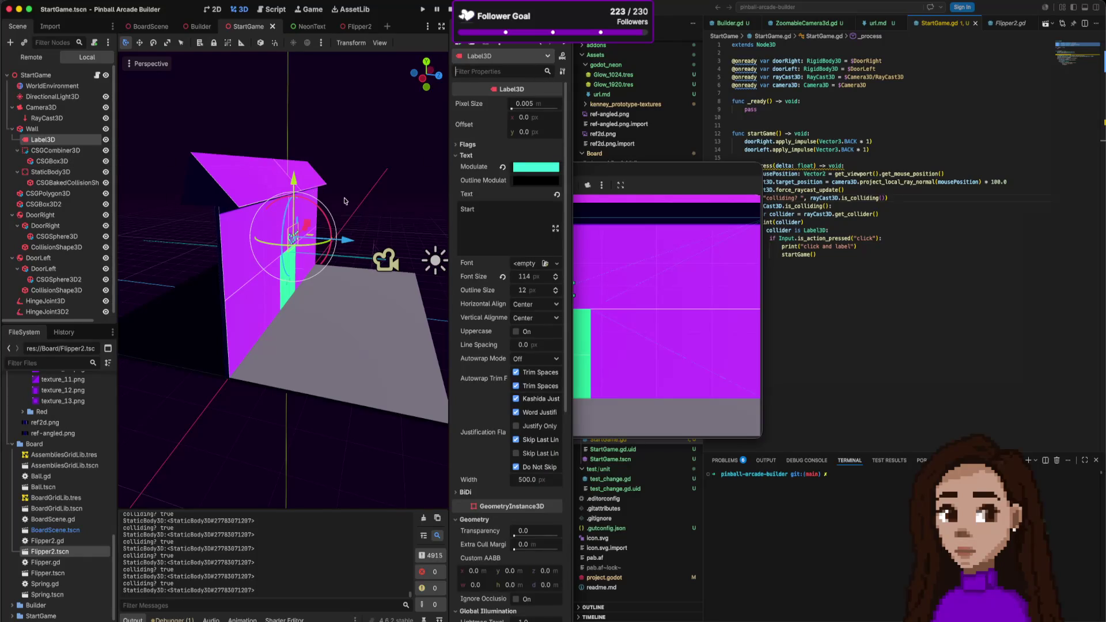
# Step: Switch the viewport to a zoomed-in front view of the Start label
pyautogui.scroll(3, 344, 200)
pyautogui.press('KP_1')
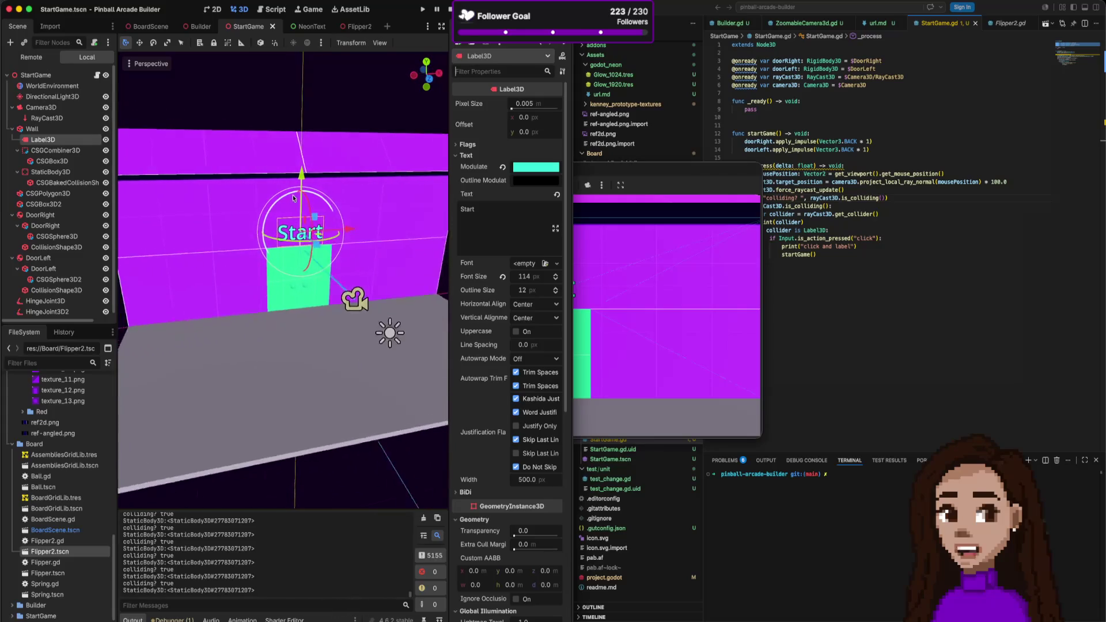
pyautogui.scroll(2, 336, 214)
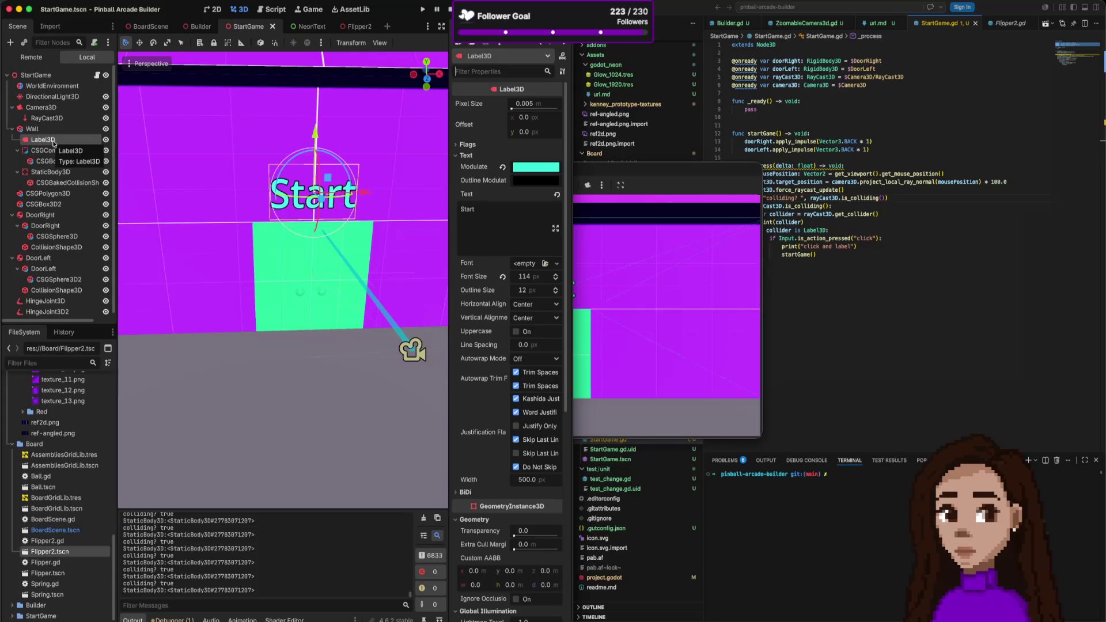
pyautogui.rightClick(53, 143)
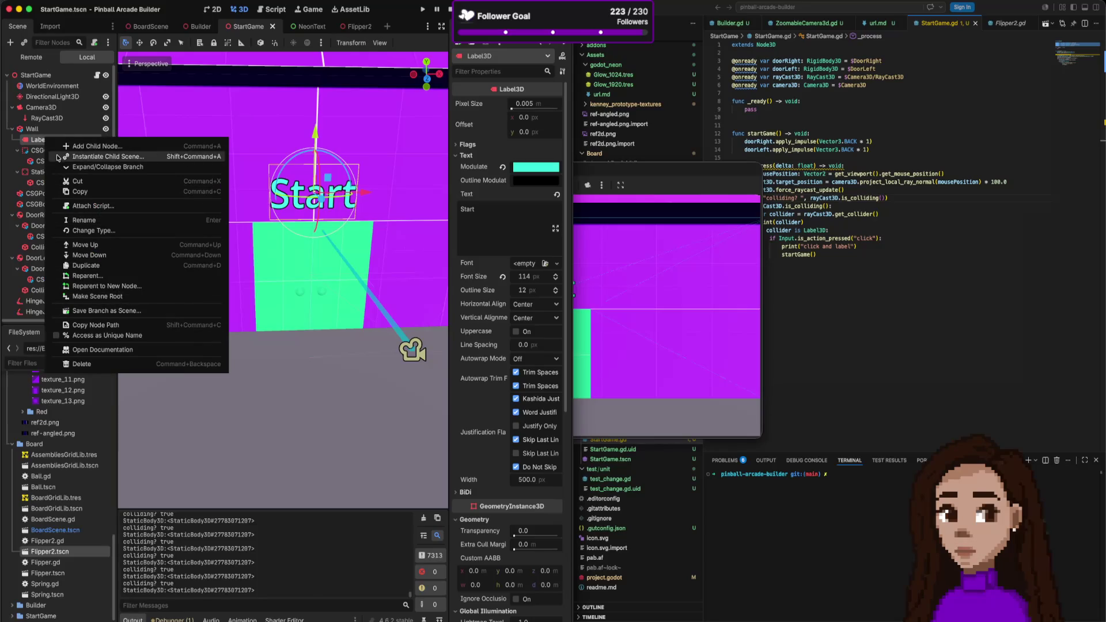
# Step: Add a CSGBox3D child to the Start label, about 1.48 m wide and flattened
pyautogui.press('Escape')
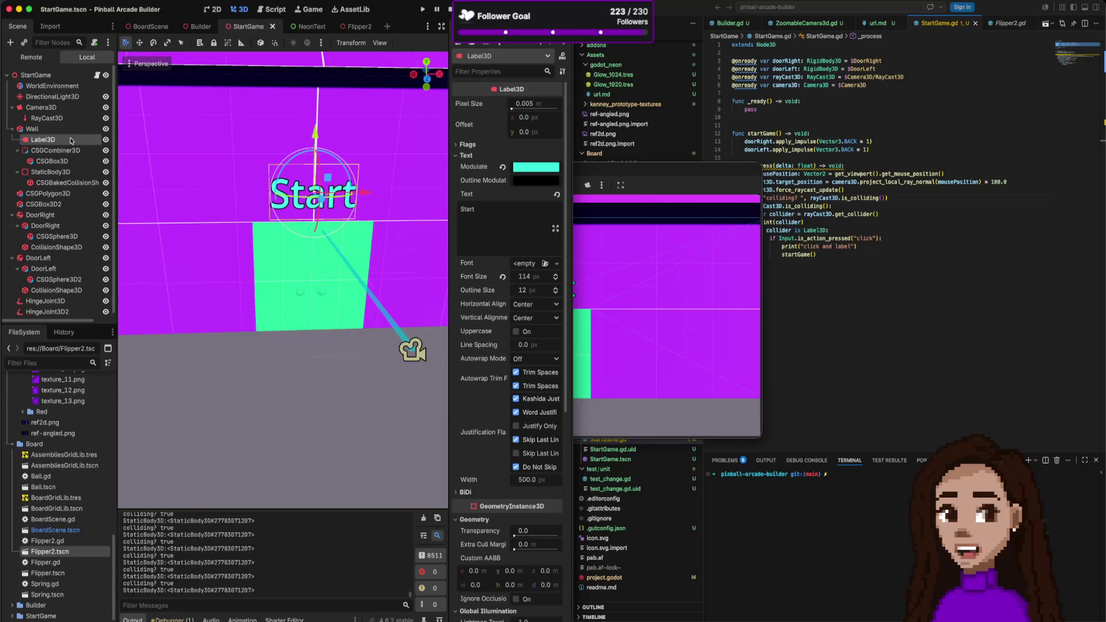
pyautogui.hotkey('ctrl', 'a')
pyautogui.write('box')
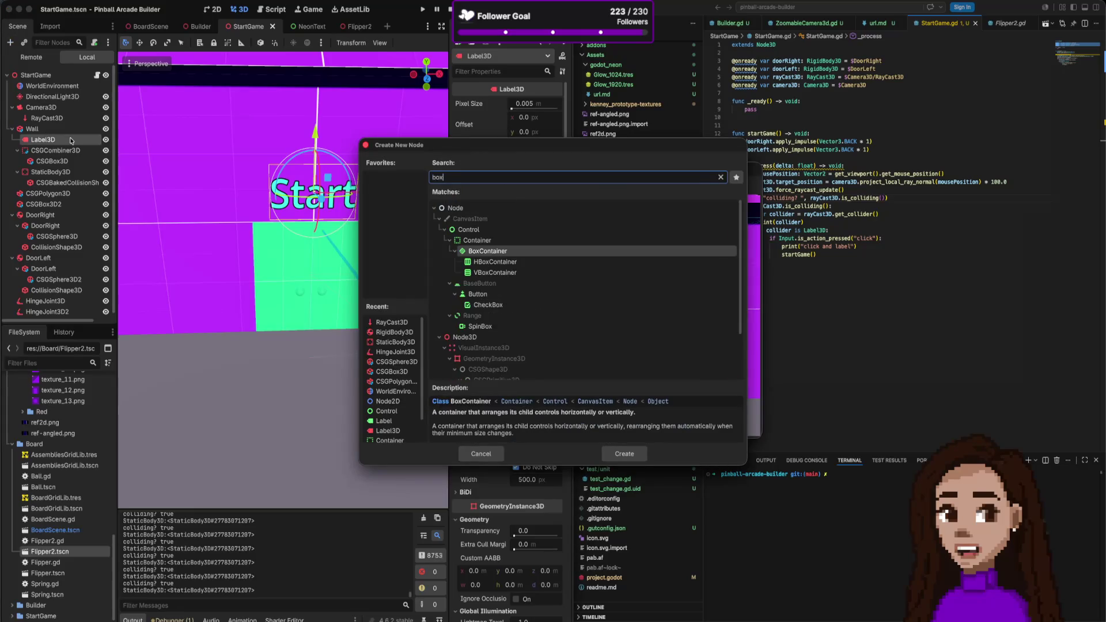
pyautogui.write('3d')
pyautogui.press('BackSpace')
pyautogui.press('BackSpace')
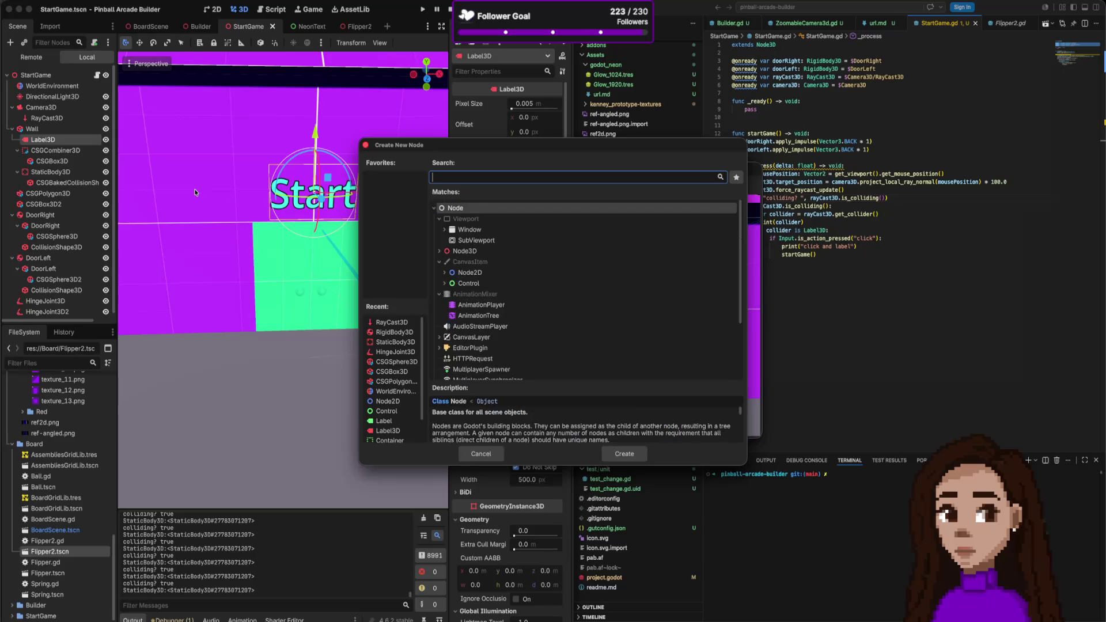
pyautogui.scroll(-4, 514, 348)
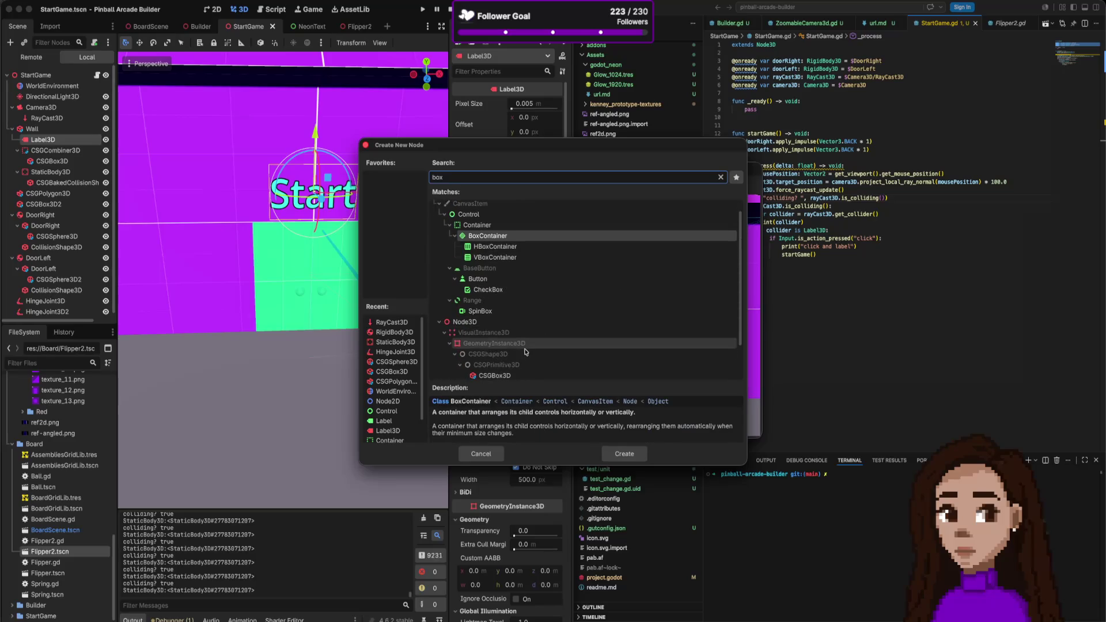
pyautogui.click(515, 332)
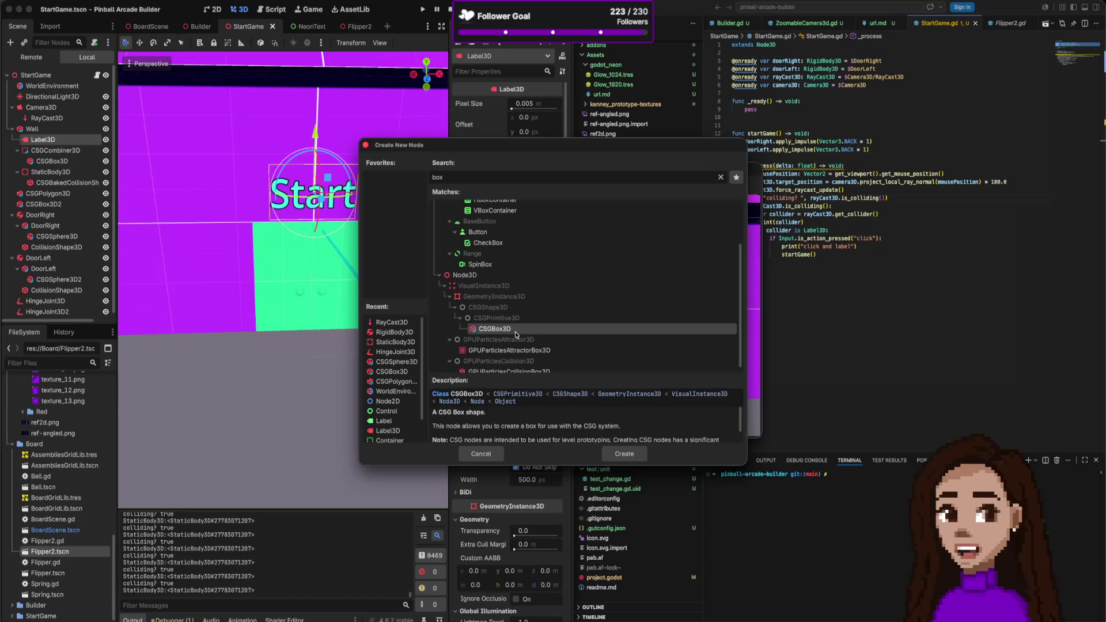
pyautogui.click(623, 453)
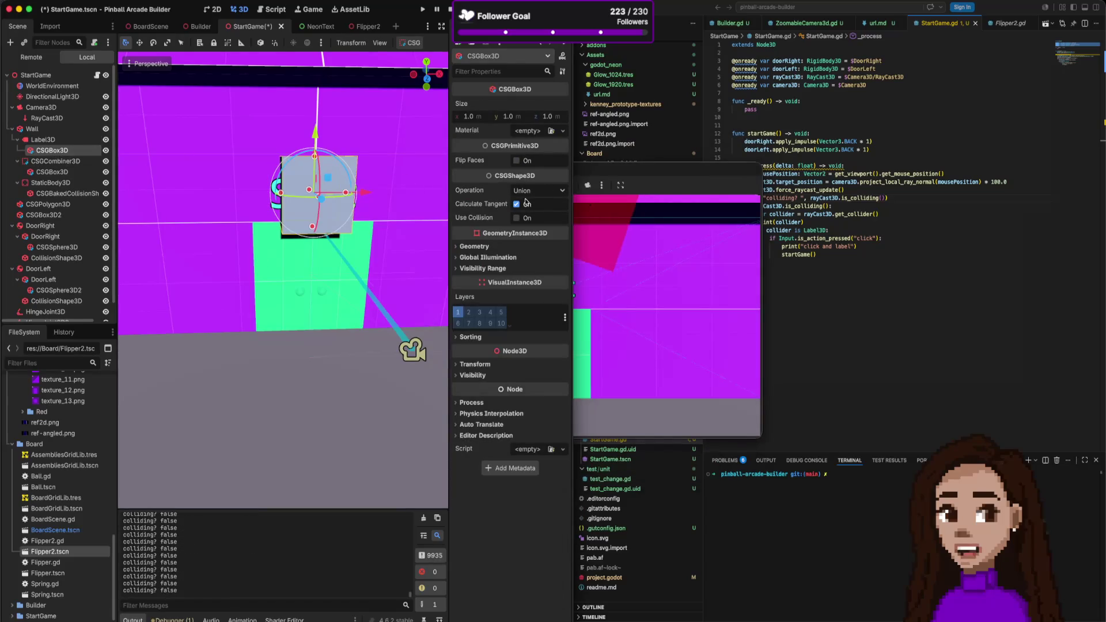
pyautogui.moveTo(480, 117); pyautogui.dragTo(501, 117)
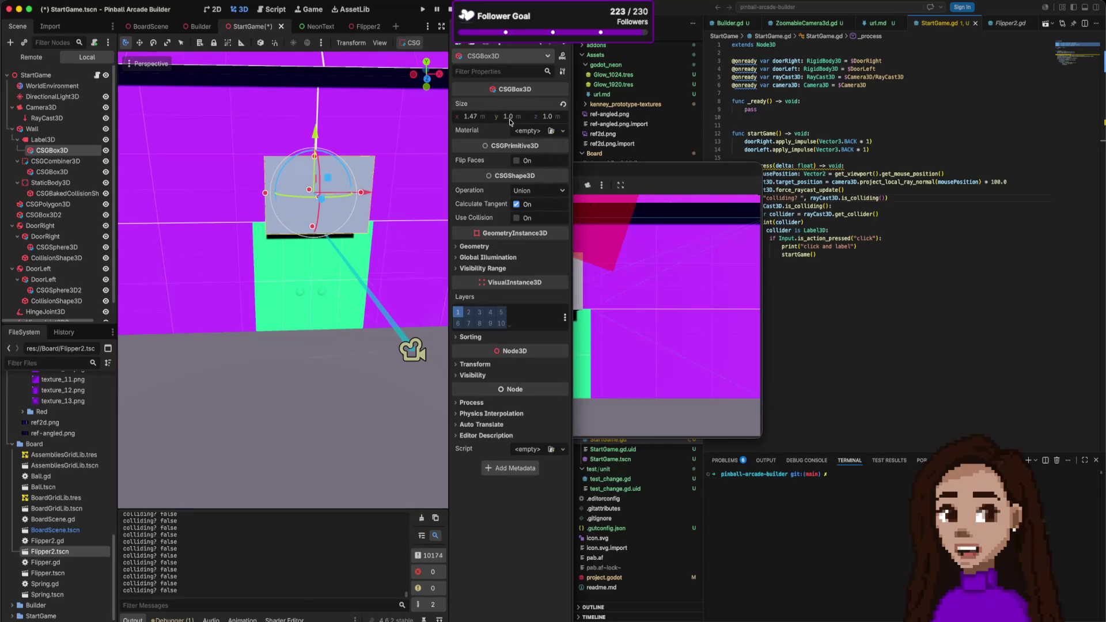
pyautogui.click(548, 117)
pyautogui.moveTo(499, 117)
pyautogui.mouseDown()
pyautogui.moveTo(471, 118)
pyautogui.moveTo(498, 119)
pyautogui.mouseUp()
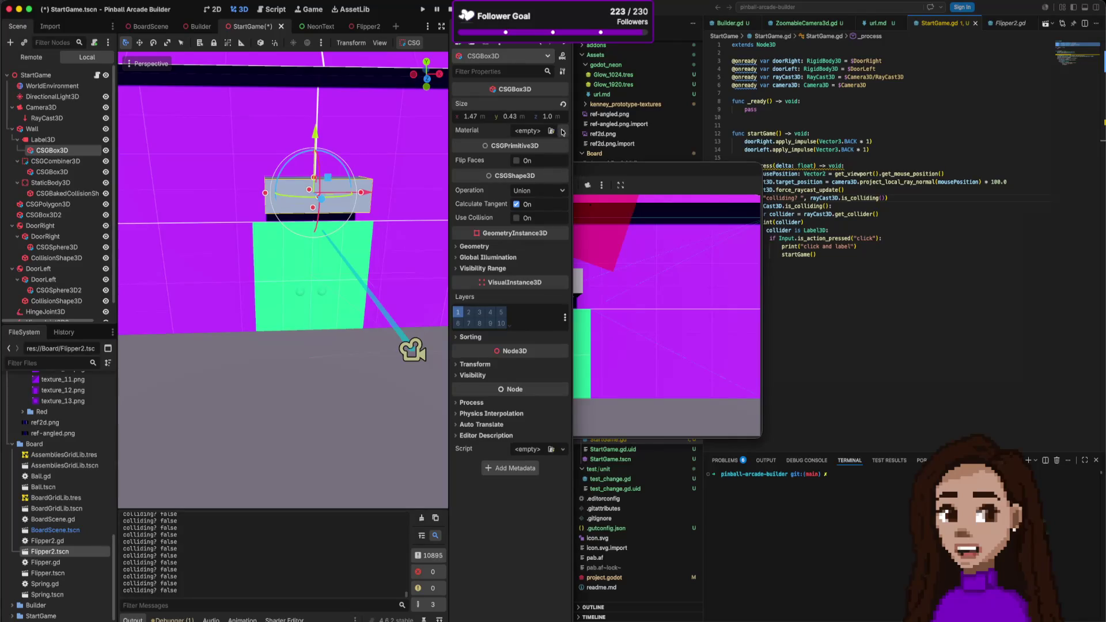
# Step: Give the box a new StandardMaterial3D with a fully transparent albedo colour
pyautogui.click(562, 131)
pyautogui.click(547, 146)
pyautogui.click(546, 145)
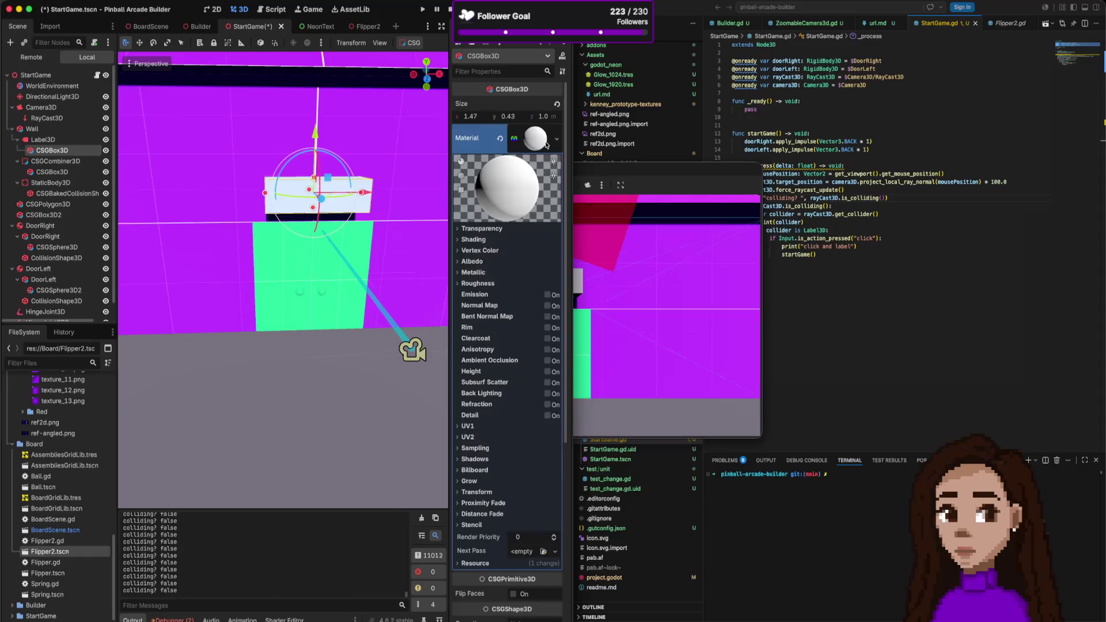
pyautogui.click(472, 262)
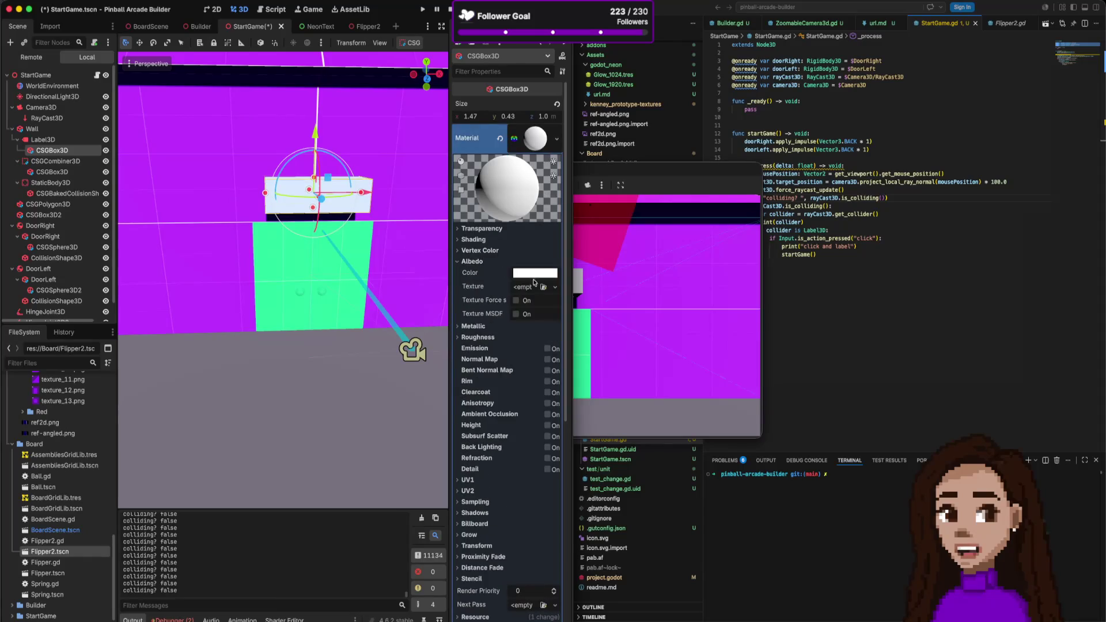
pyautogui.click(534, 274)
pyautogui.click(536, 501)
pyautogui.moveTo(536, 501); pyautogui.dragTo(429, 484)
pyautogui.moveTo(522, 504); pyautogui.dragTo(455, 496)
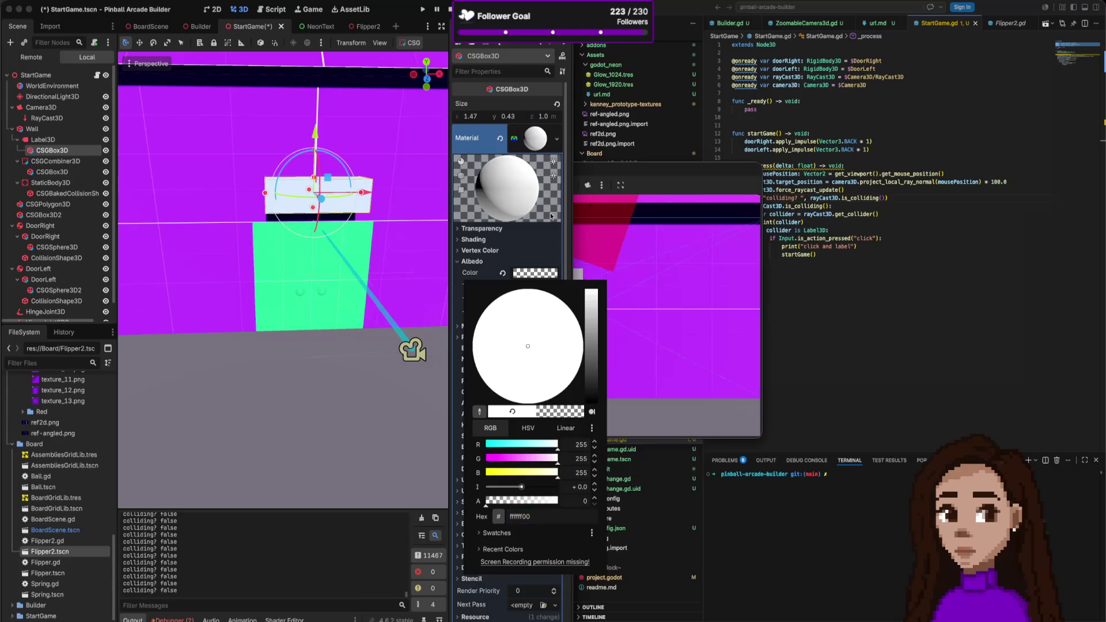
pyautogui.click(551, 241)
# Step: Set the box material's Transparency mode to Alpha
pyautogui.click(496, 229)
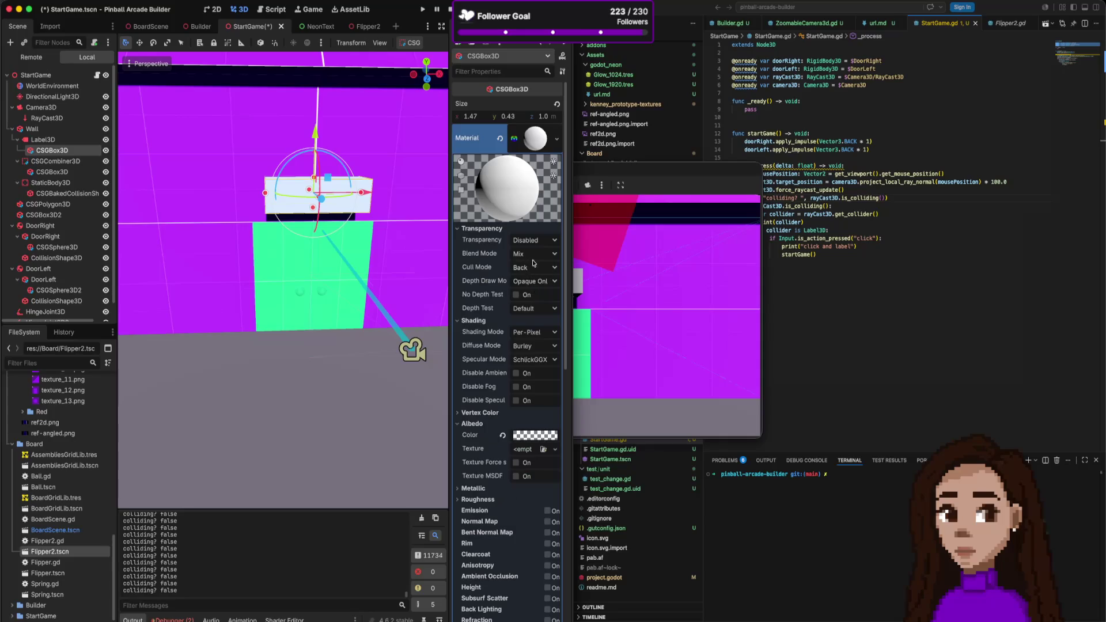
pyautogui.click(545, 241)
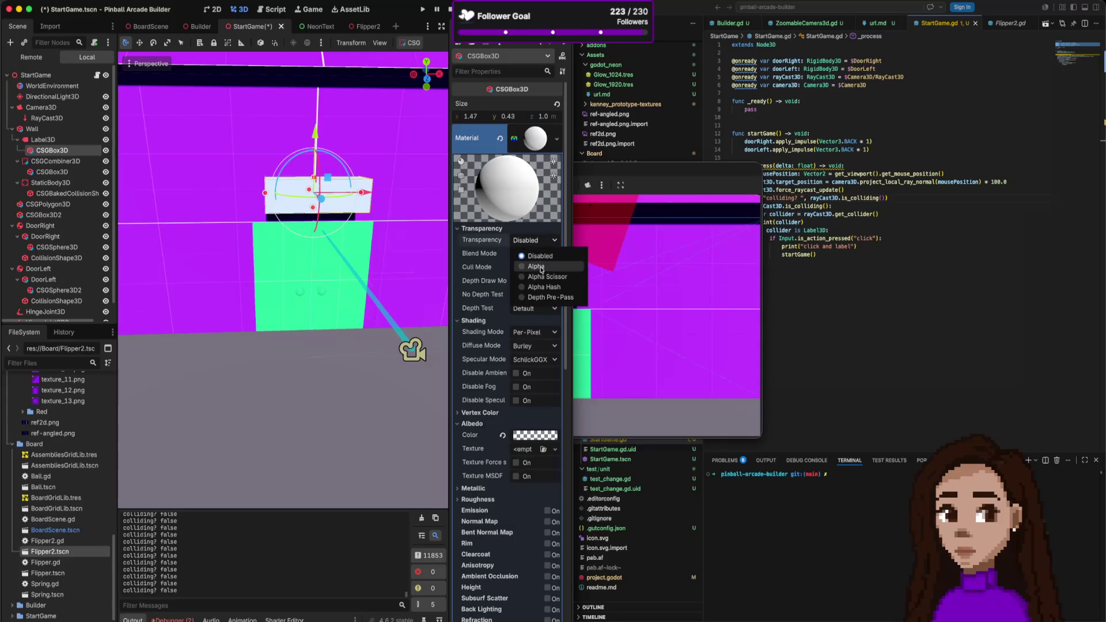
pyautogui.click(537, 267)
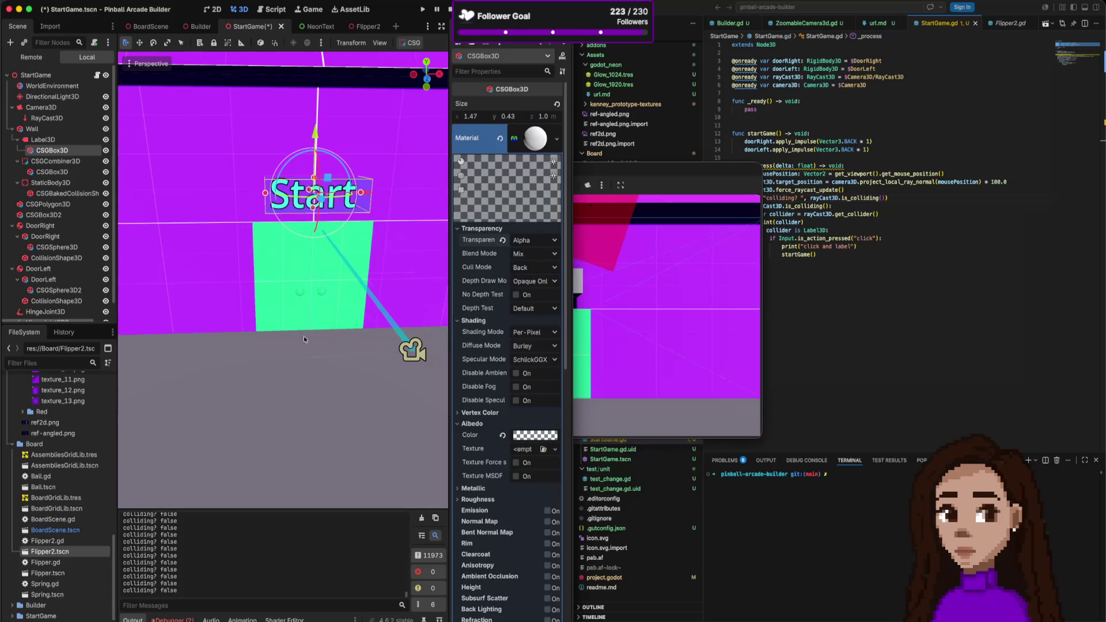
pyautogui.click(333, 402)
pyautogui.click(343, 212)
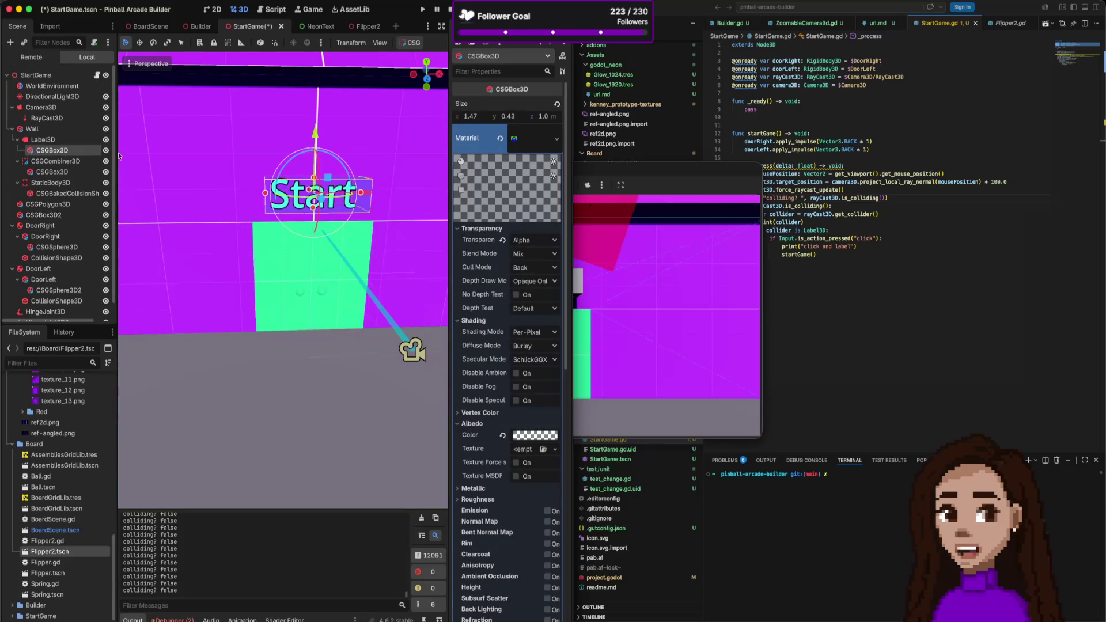
pyautogui.press('Return')
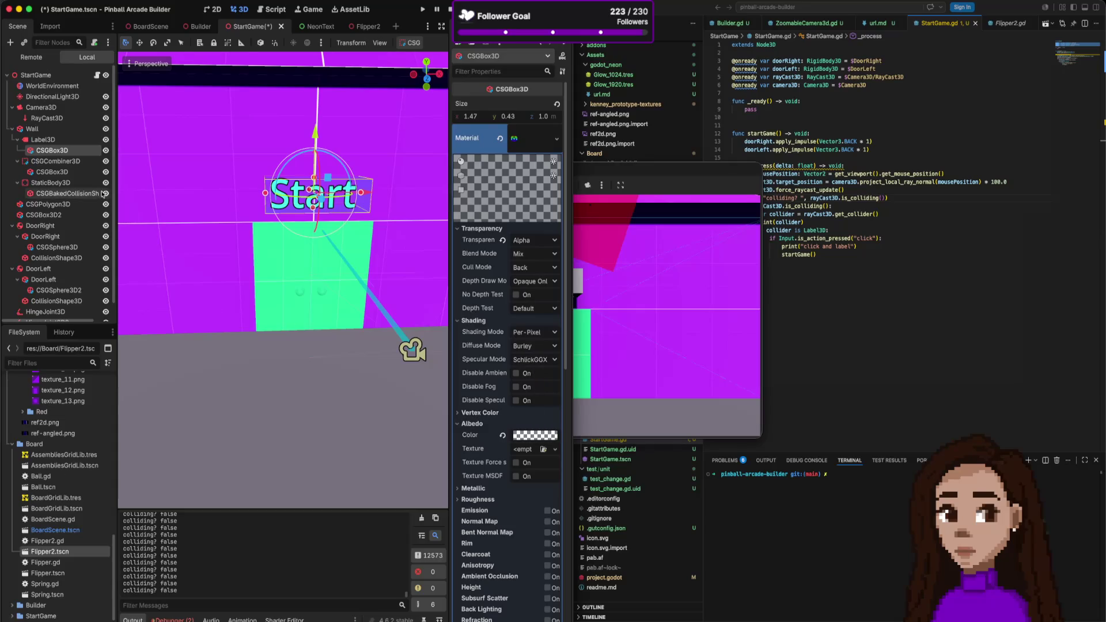
pyautogui.rightClick(35, 149)
# Step: Delete the CSGBox3D around the Start label
pyautogui.click(141, 394)
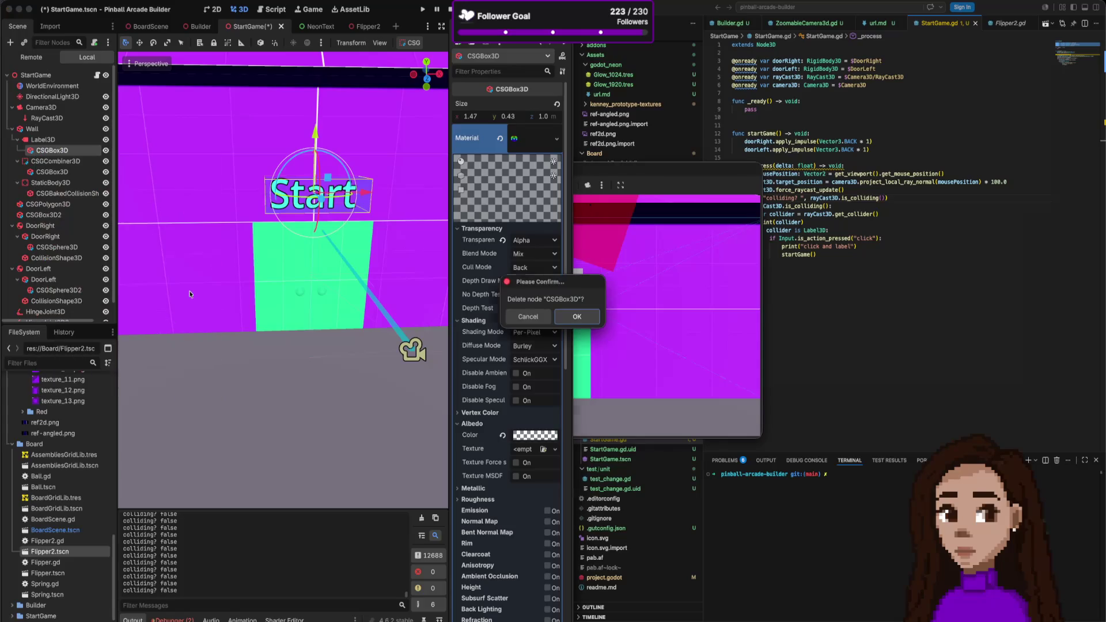
pyautogui.click(576, 318)
pyautogui.click(57, 141)
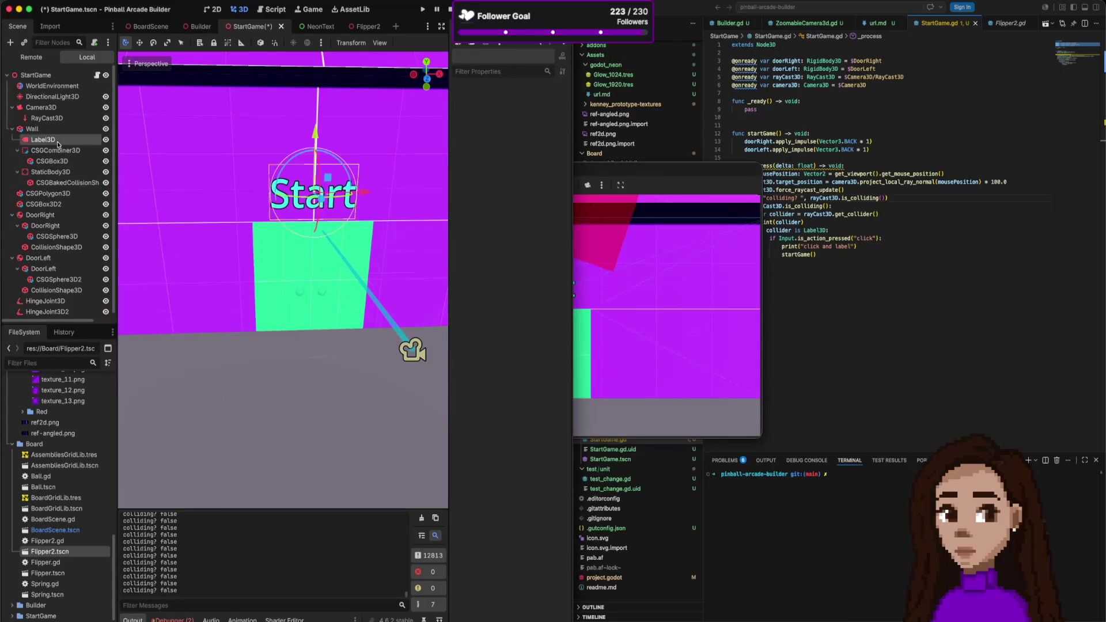
# Step: Add a CollisionShape3D child to Label3D
pyautogui.hotkey('ctrl', 'a')
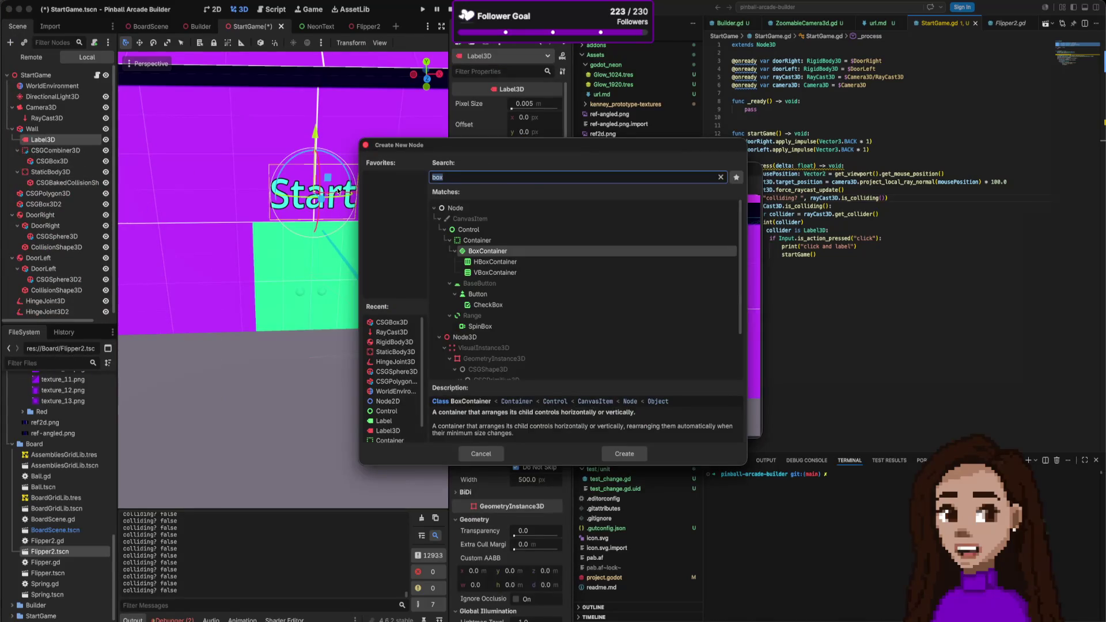
pyautogui.write('coll')
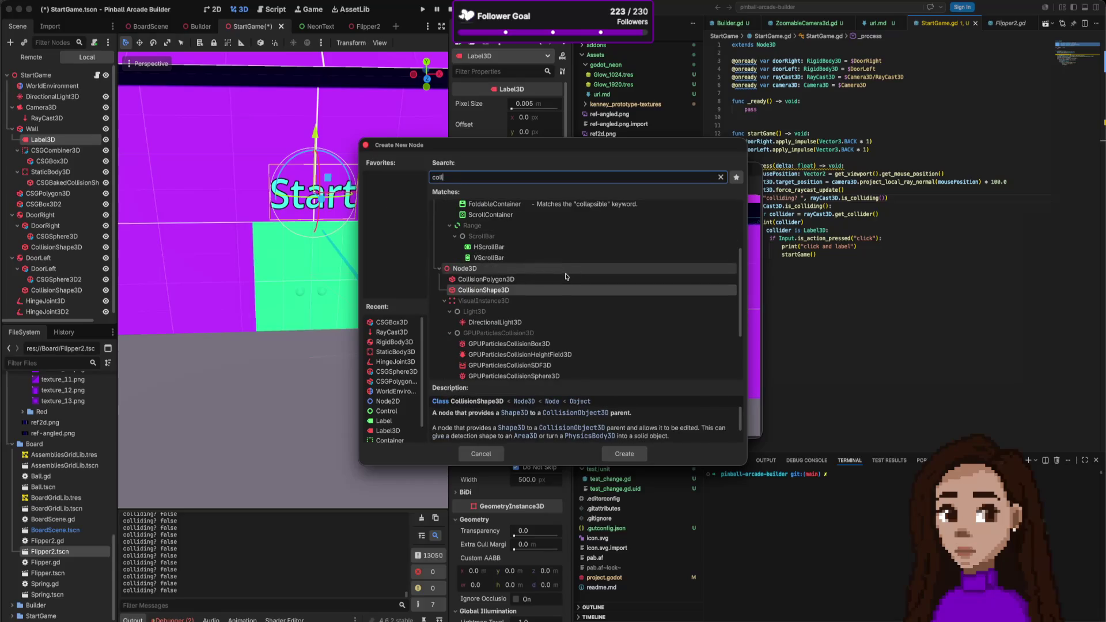
pyautogui.click(508, 290)
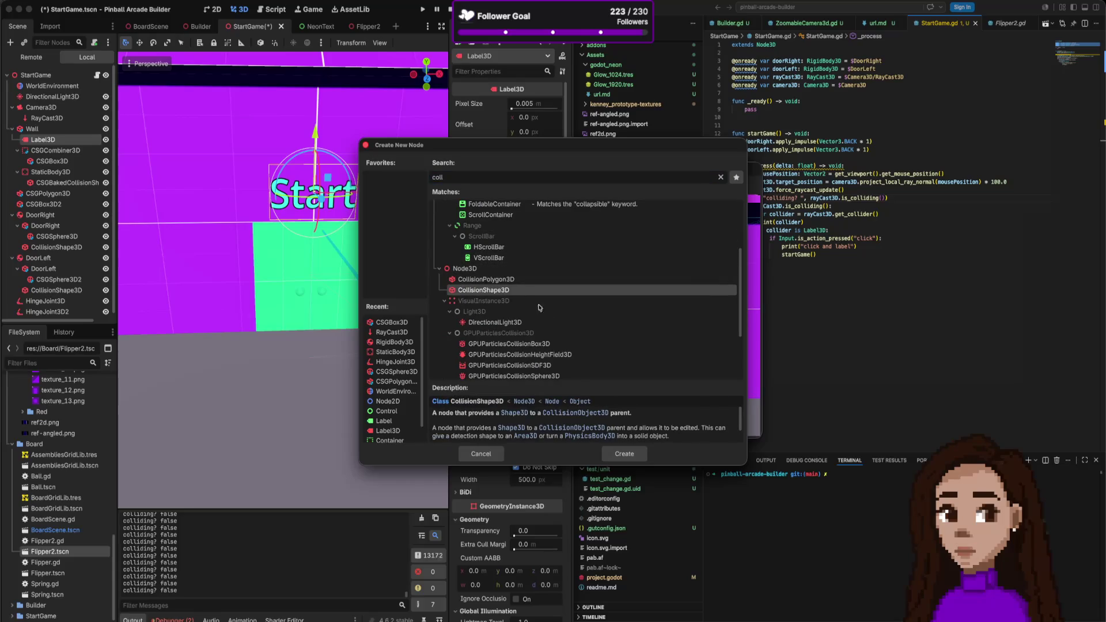
pyautogui.click(624, 461)
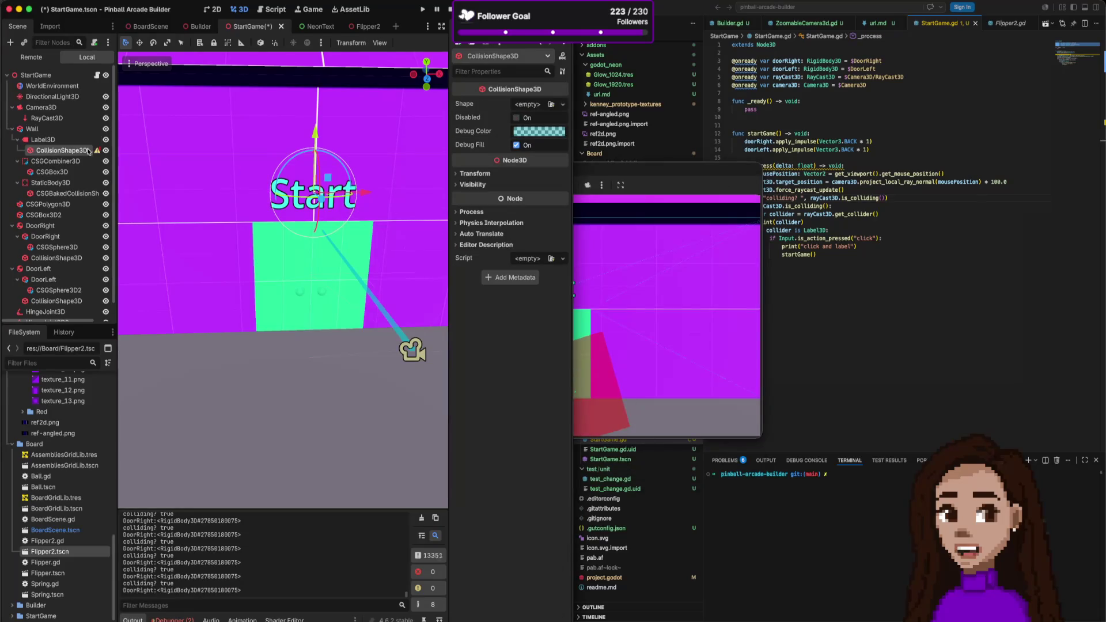
pyautogui.click(43, 139)
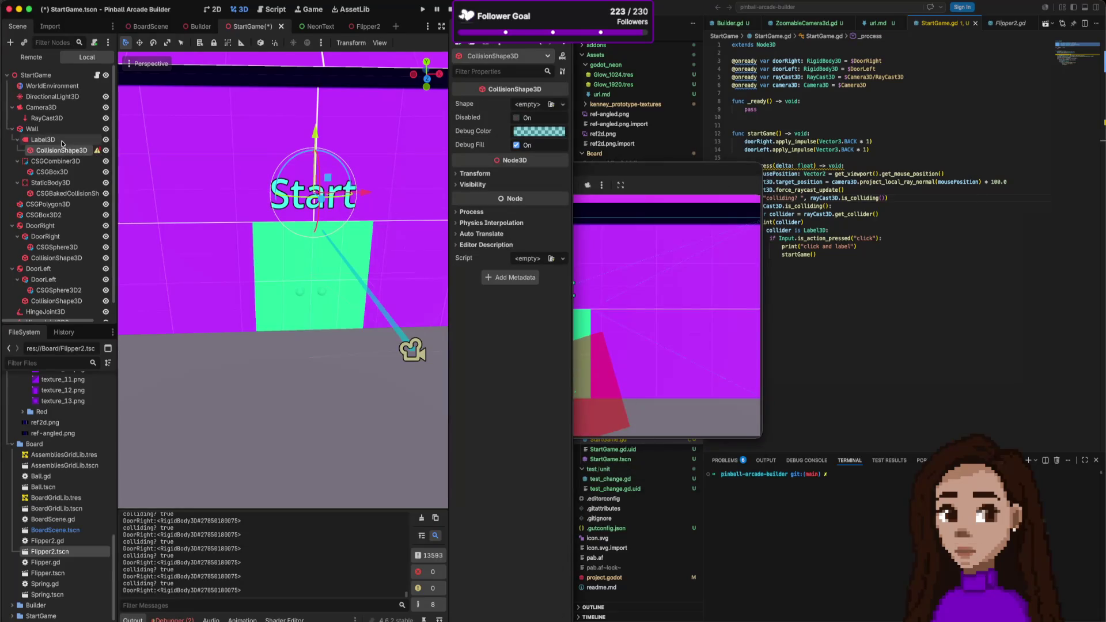
pyautogui.click(10, 42)
# Step: Add a StaticBody3D under Label3D and move the CollisionShape3D inside it
pyautogui.write('sta')
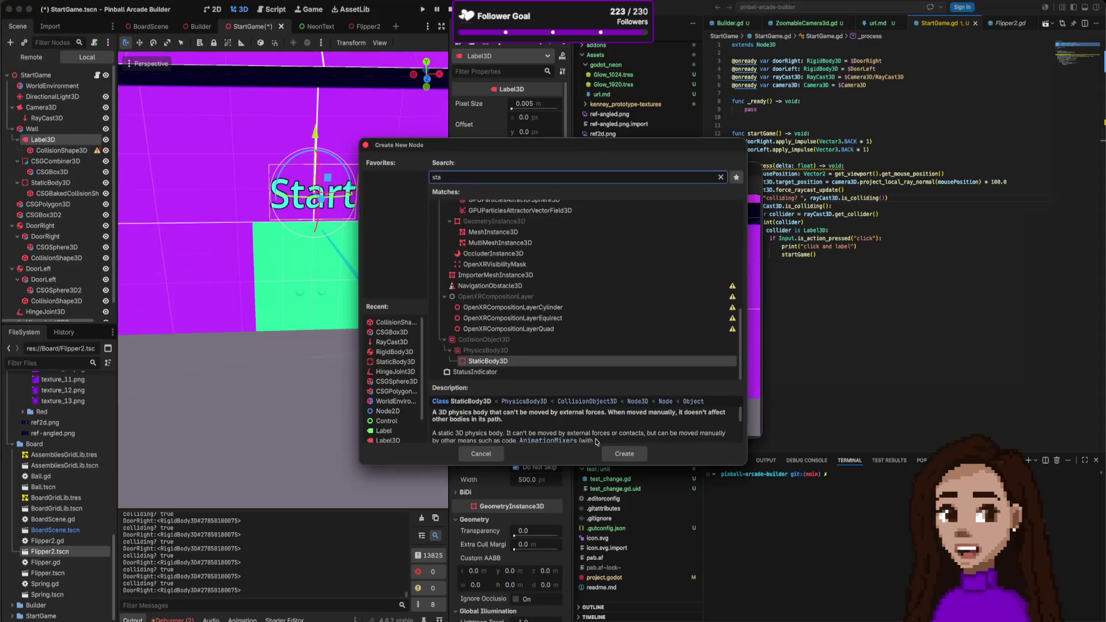
pyautogui.click(624, 453)
pyautogui.moveTo(47, 151); pyautogui.dragTo(58, 162)
pyautogui.doubleClick(59, 161)
# Step: Give the CollisionShape3D a BoxShape3D sized 1.37 × 0.46 × 1.0 m
pyautogui.click(564, 106)
pyautogui.click(564, 105)
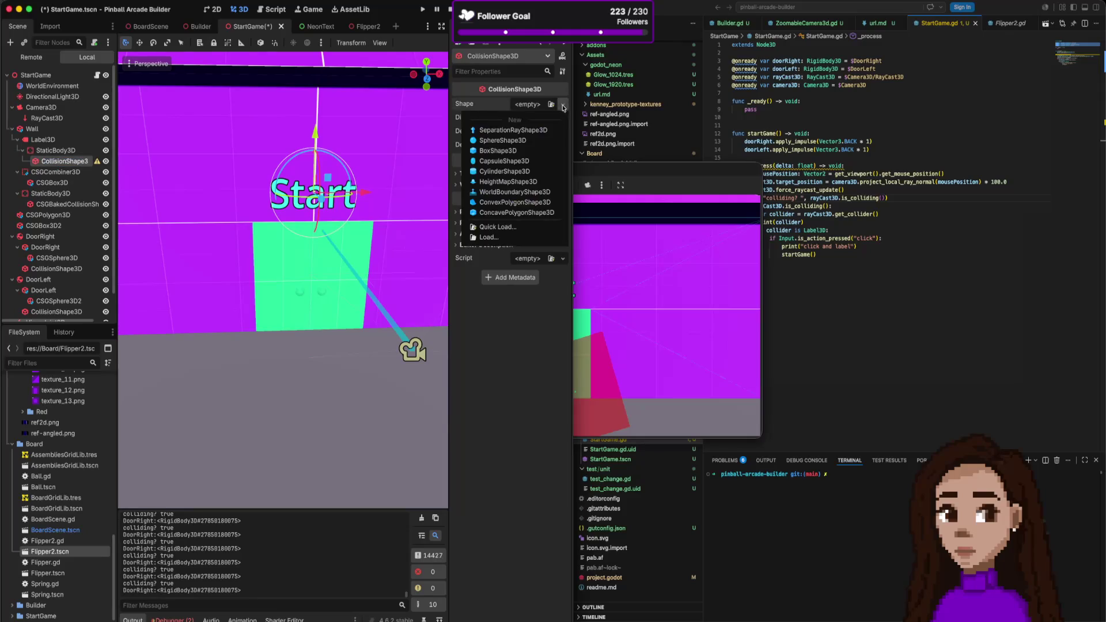
pyautogui.click(514, 151)
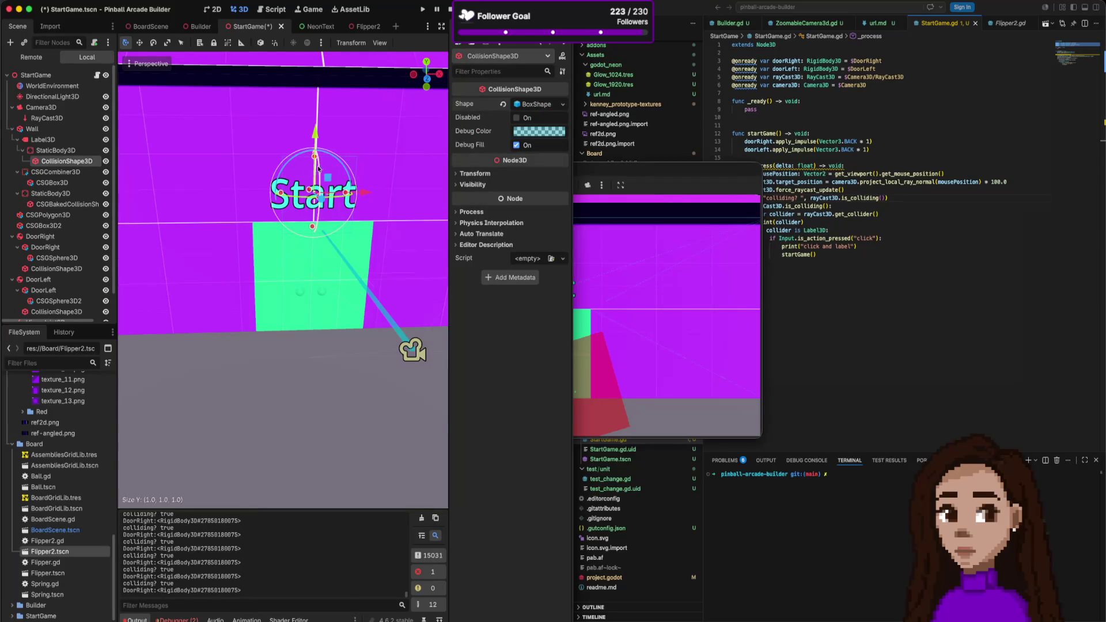
pyautogui.click(535, 104)
pyautogui.moveTo(478, 134); pyautogui.dragTo(486, 133)
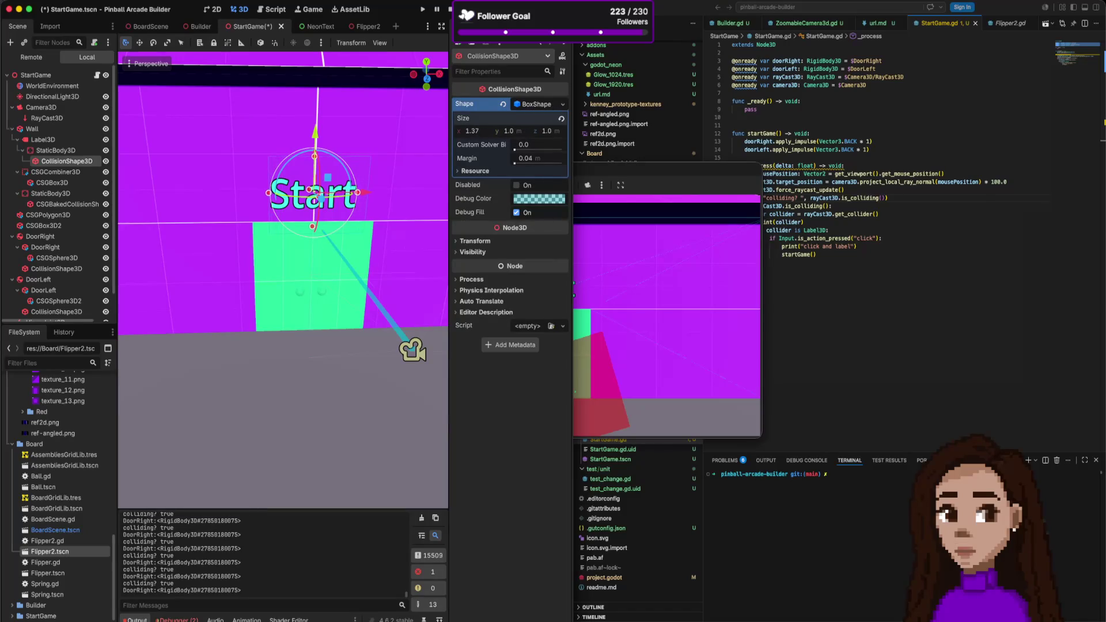
pyautogui.moveTo(507, 132)
pyautogui.mouseDown()
pyautogui.moveTo(516, 132)
pyautogui.moveTo(464, 131)
pyautogui.mouseUp()
pyautogui.scroll(-2, 402, 173)
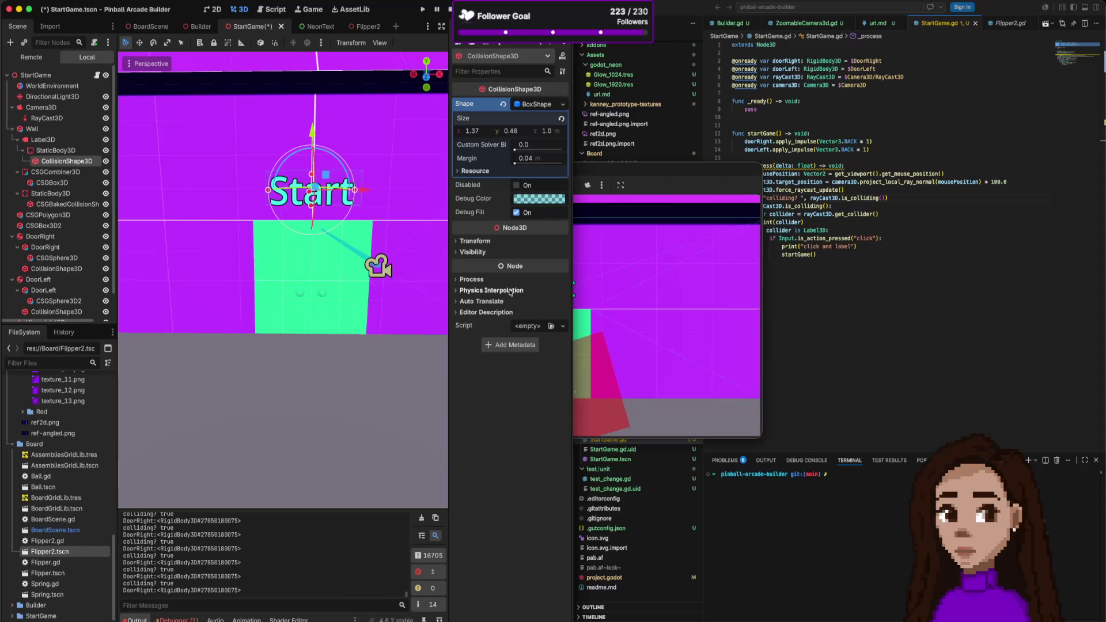
pyautogui.press('Up')
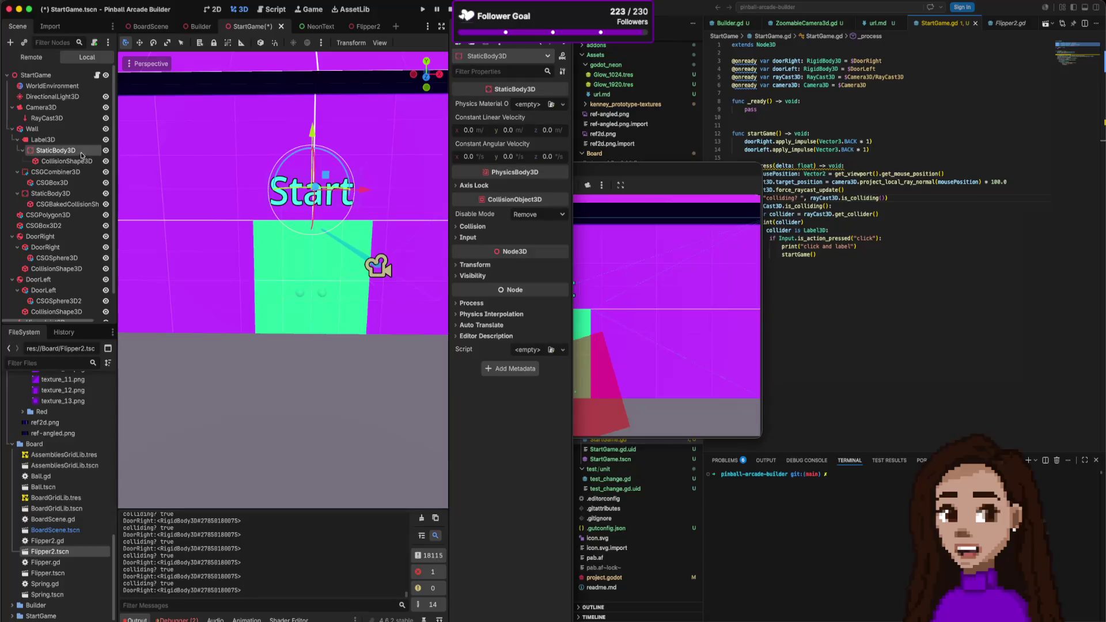
# Step: Rename the StaticBody3D node to Start, then save the scene and run the game
pyautogui.click(84, 151)
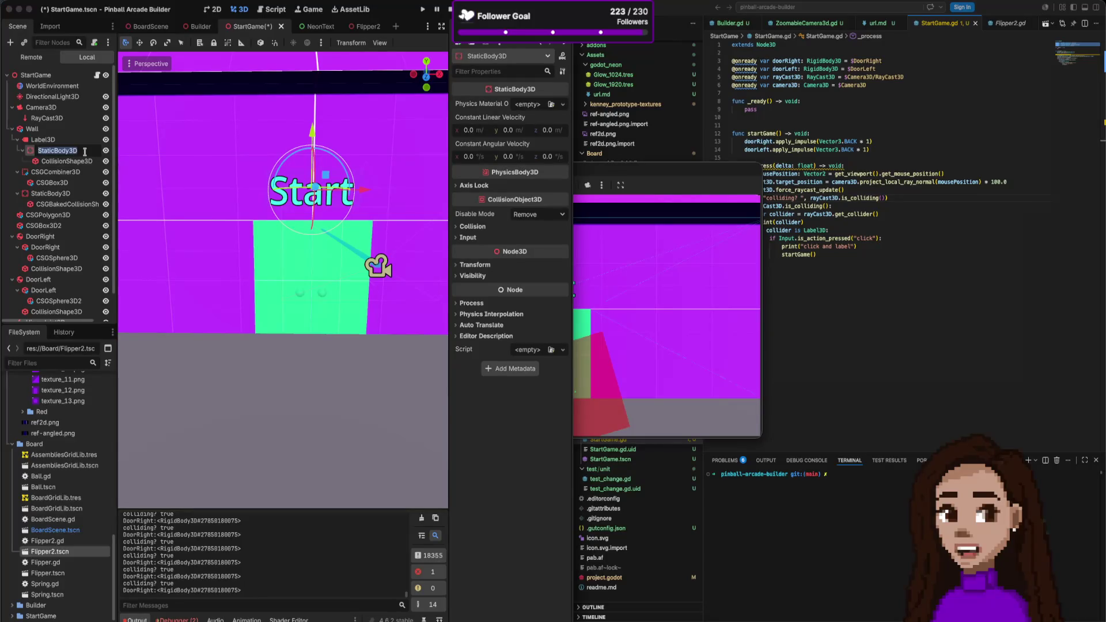
pyautogui.write('La')
pyautogui.write('t')
pyautogui.press('Return')
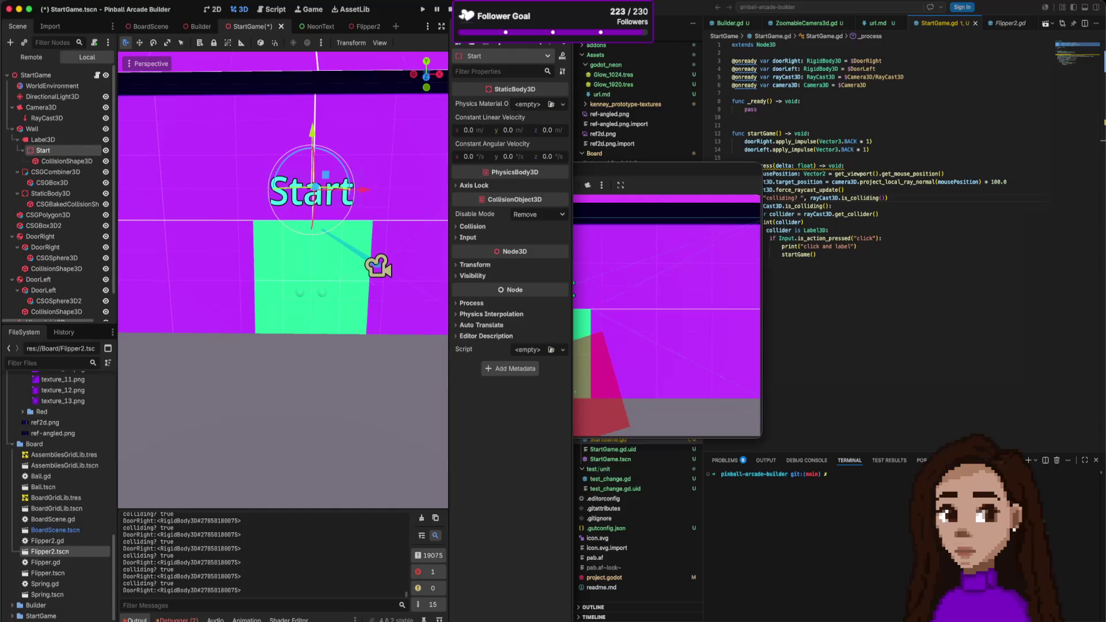
pyautogui.press('super+r')
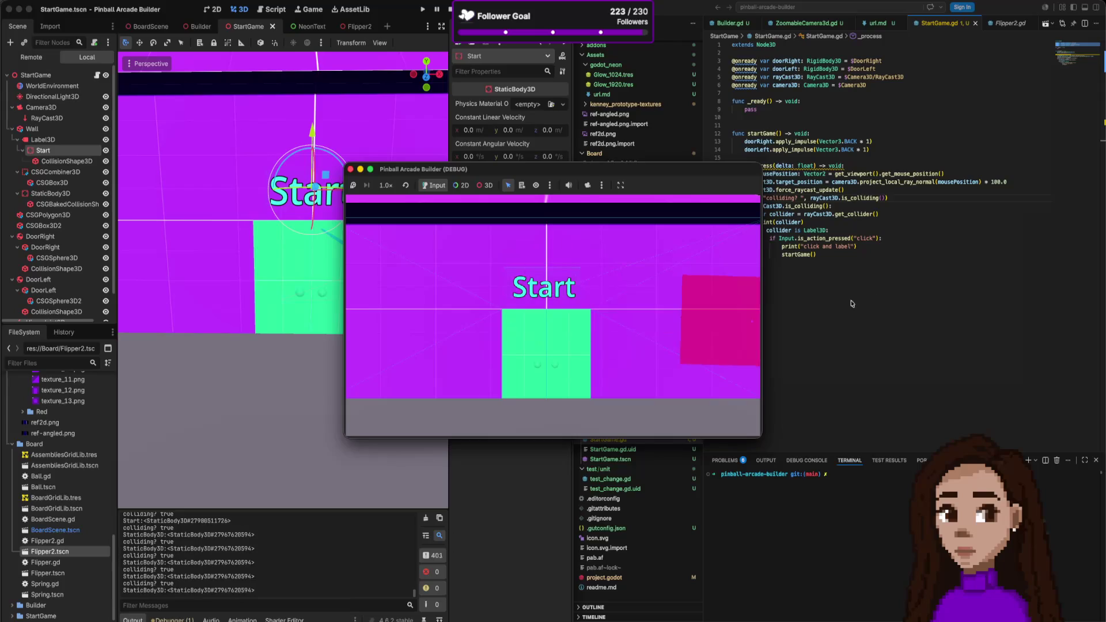
# Step: In StartGame.gd, change line 24's check to collider.name == "Start"
pyautogui.click(907, 228)
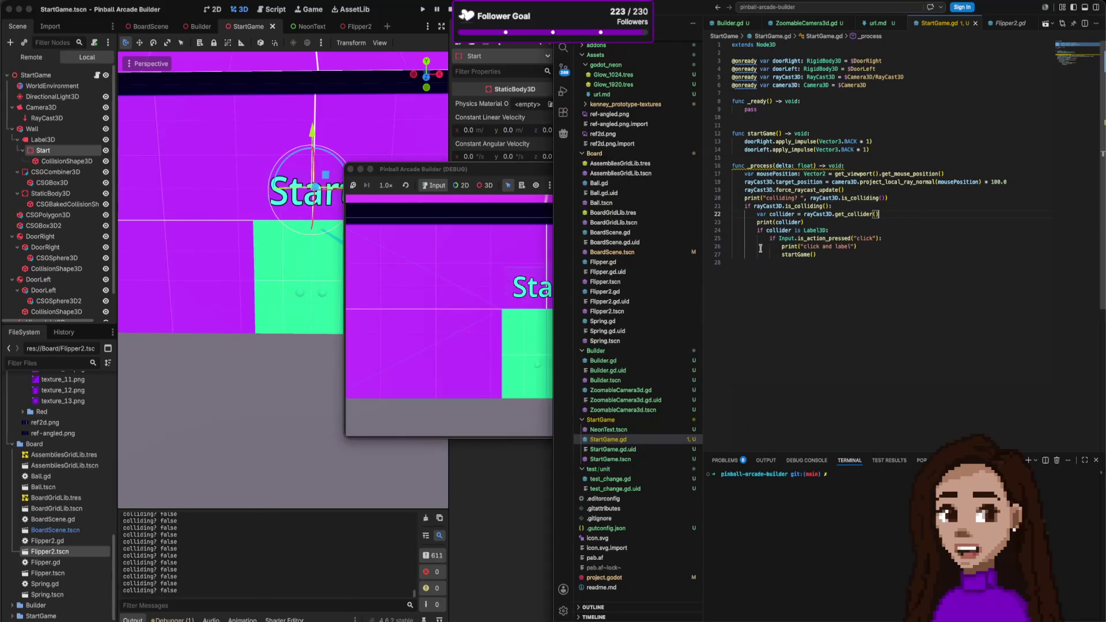
pyautogui.press('BackSpace')
pyautogui.press('BackSpace')
pyautogui.press('BackSpace')
pyautogui.write('.name == ')
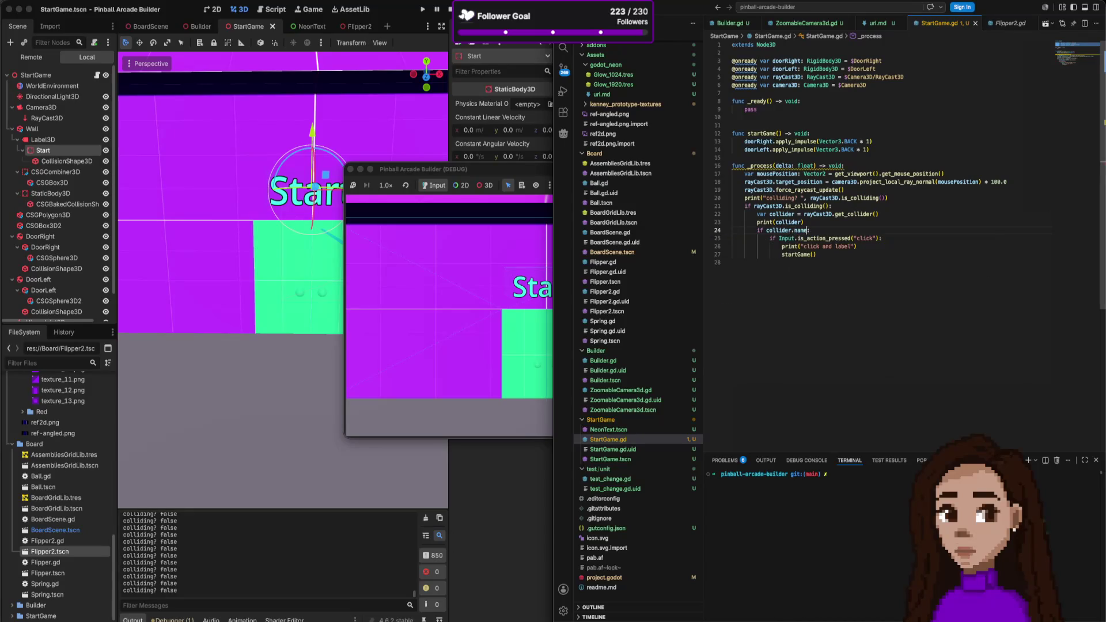
pyautogui.write('"Start":')
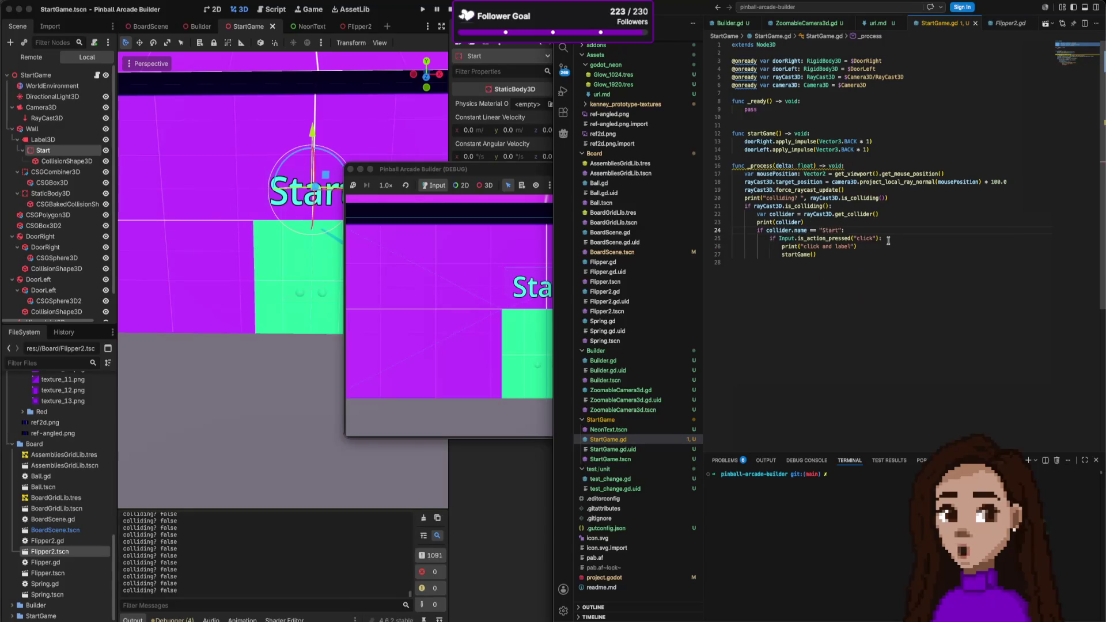
pyautogui.click(520, 196)
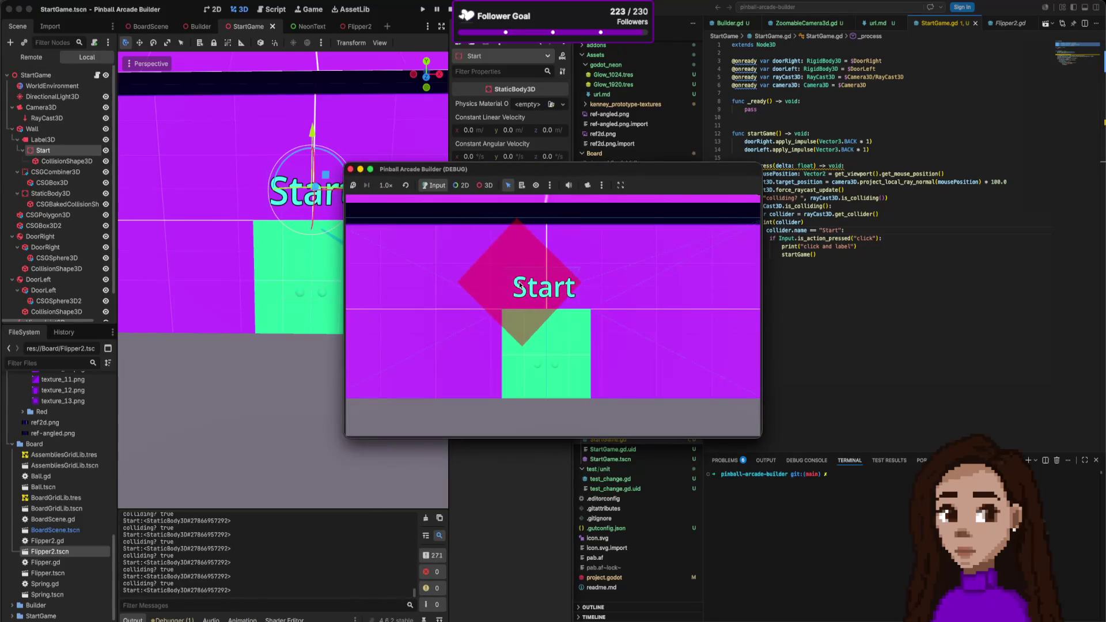
# Step: In the running game, click the Start label several times to swing the doors open
pyautogui.click(532, 291)
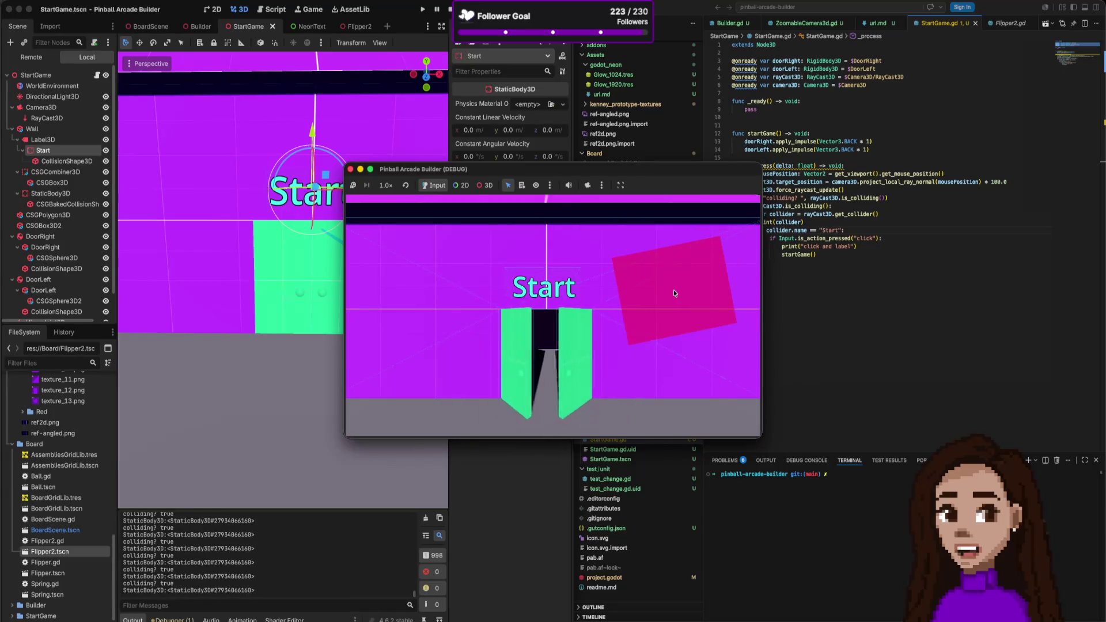
pyautogui.click(553, 270)
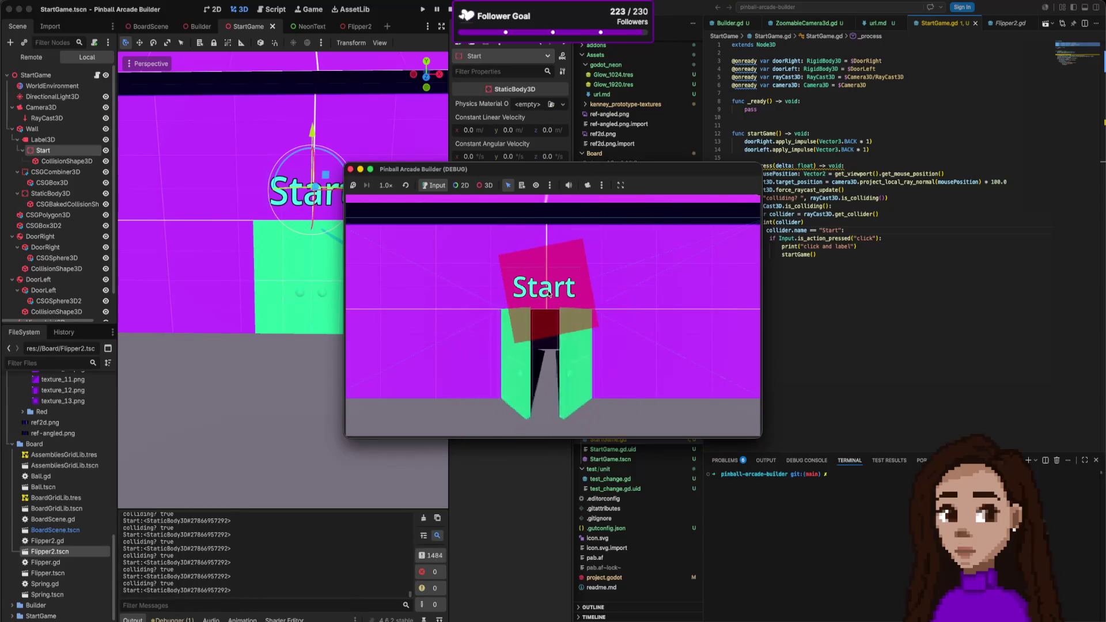
pyautogui.click(548, 294)
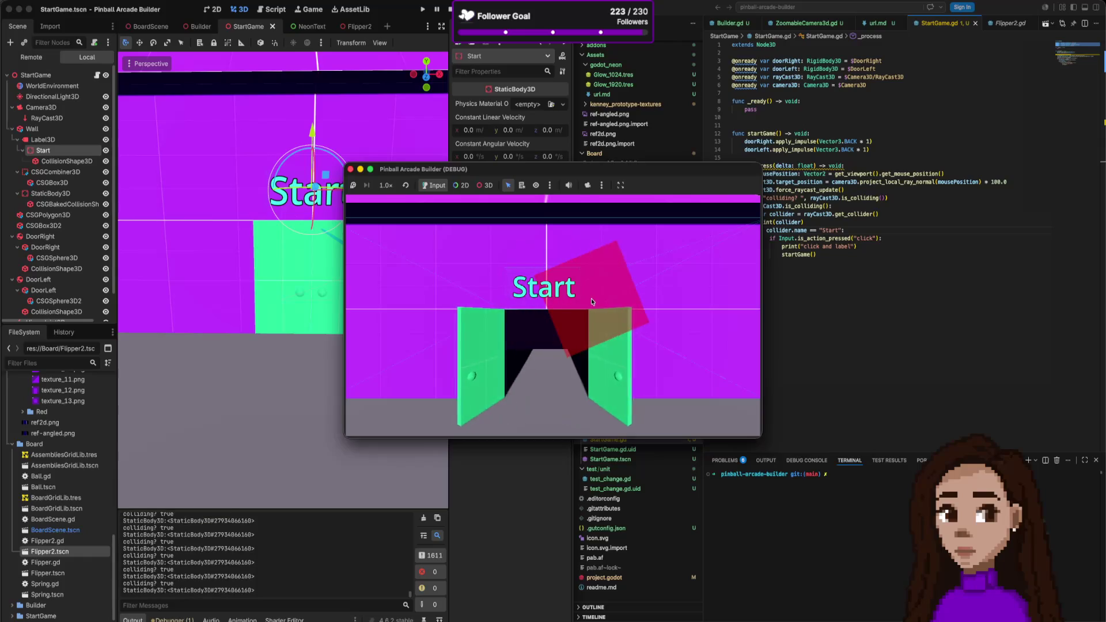
pyautogui.click(554, 296)
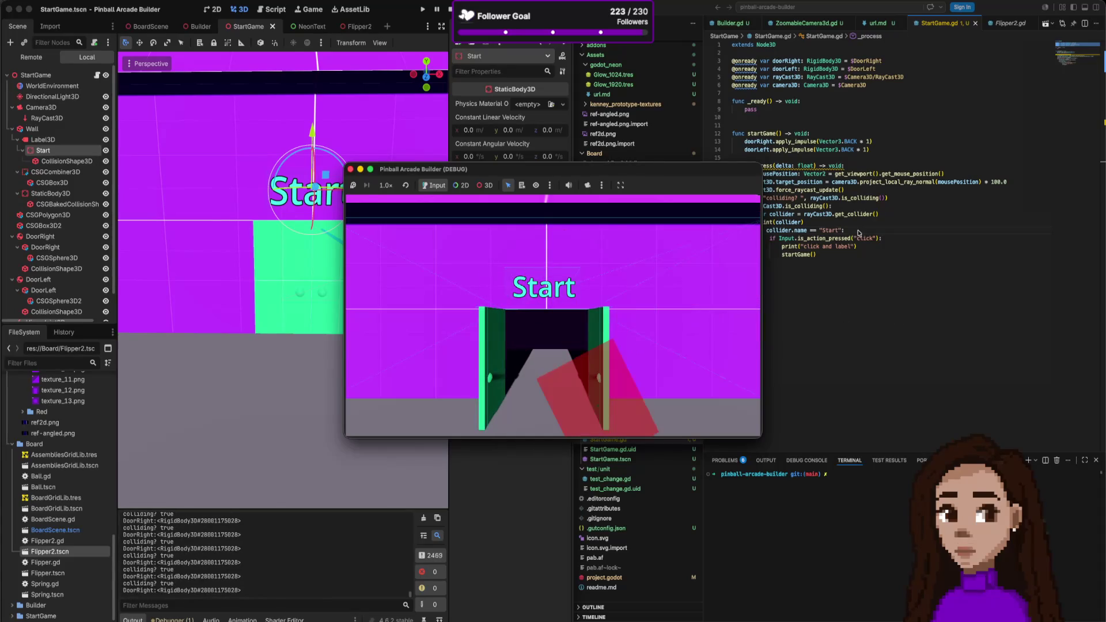
# Step: Review the startGame code, rerun and retest the Start doors, then show BoardScene
pyautogui.click(858, 233)
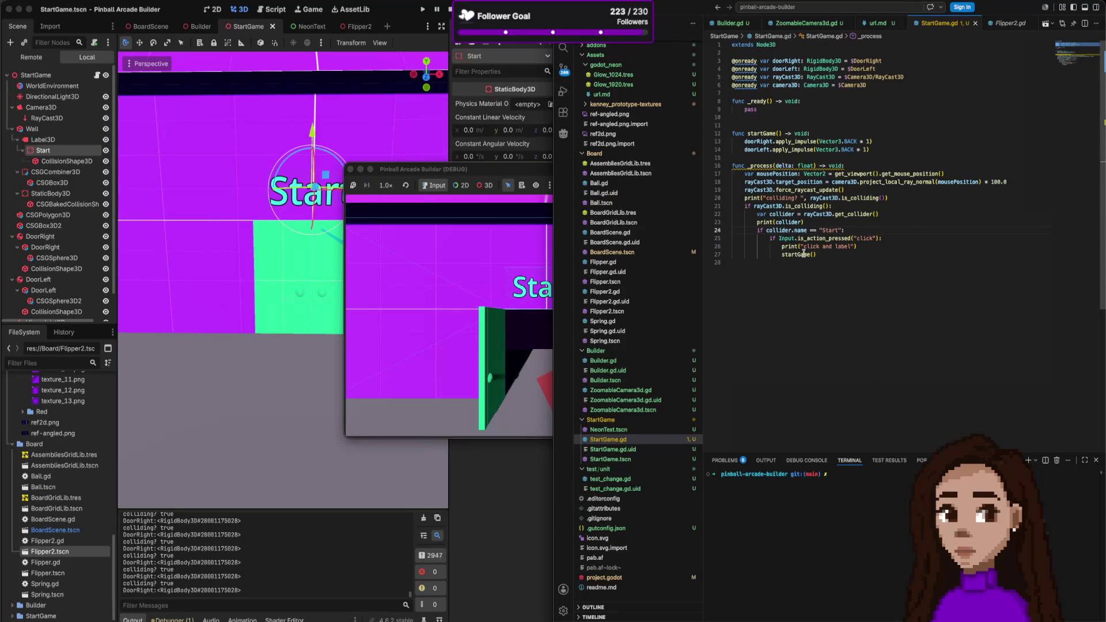
pyautogui.click(888, 151)
pyautogui.click(543, 262)
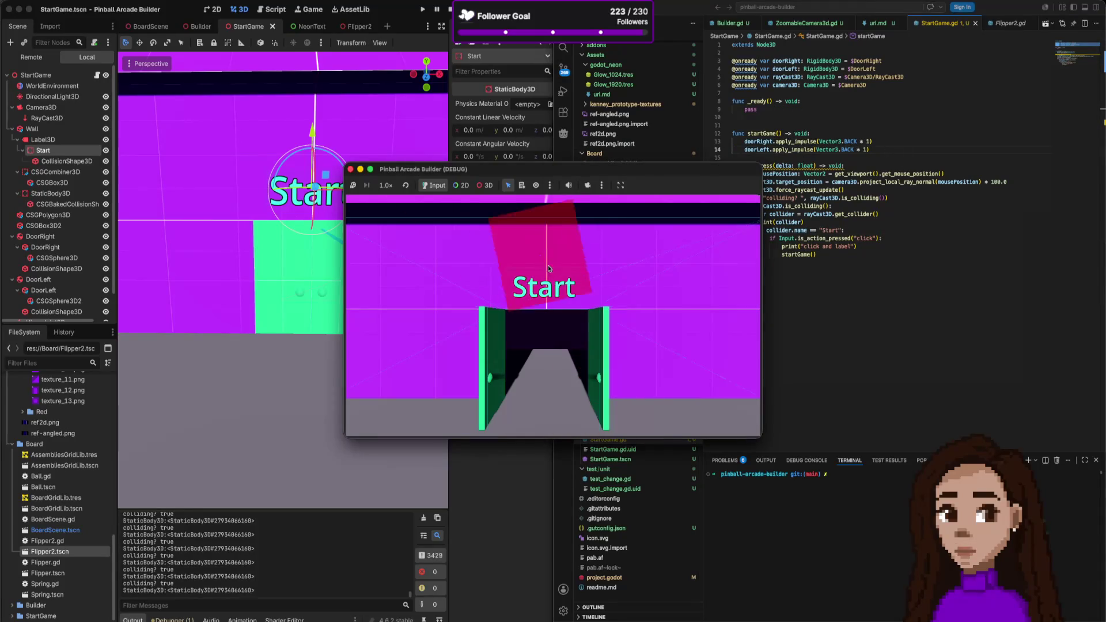
pyautogui.click(351, 169)
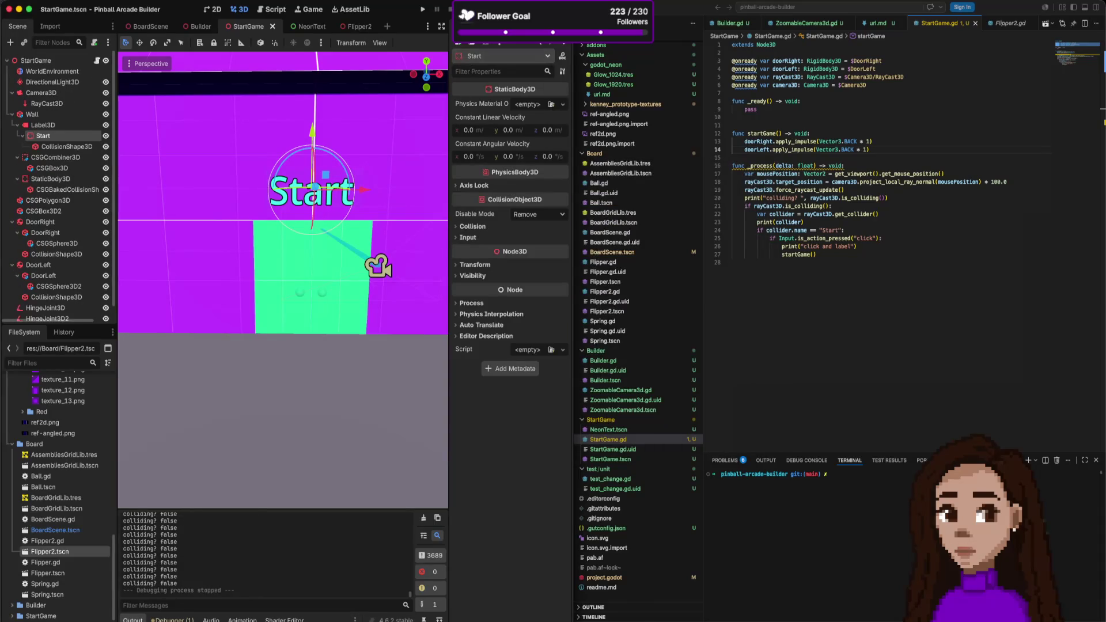
pyautogui.press('super+b')
pyautogui.click(557, 296)
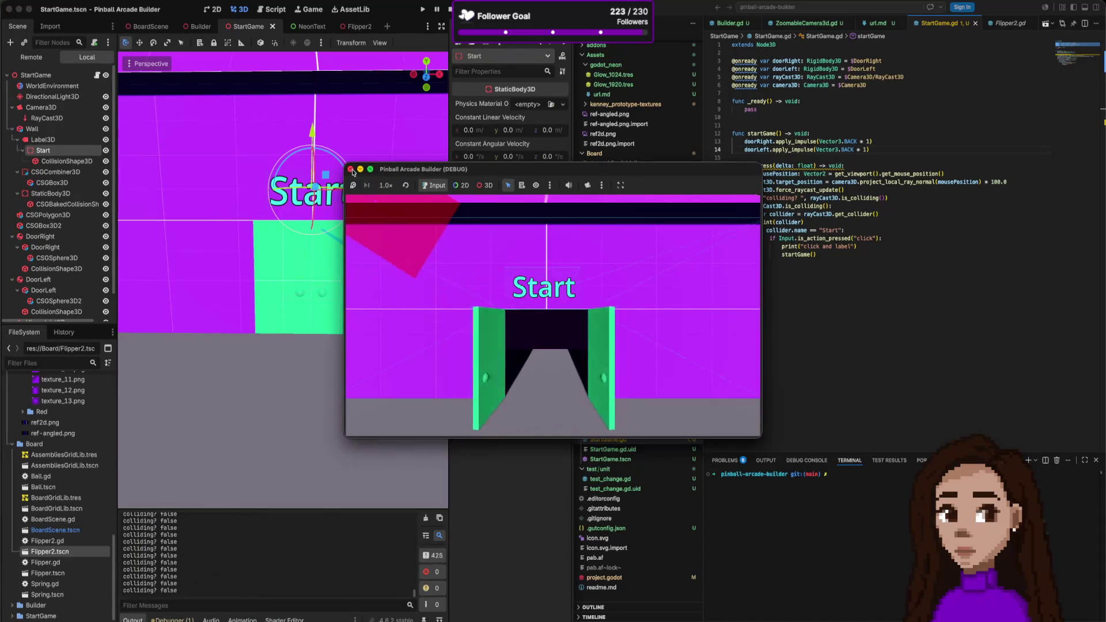
pyautogui.click(350, 170)
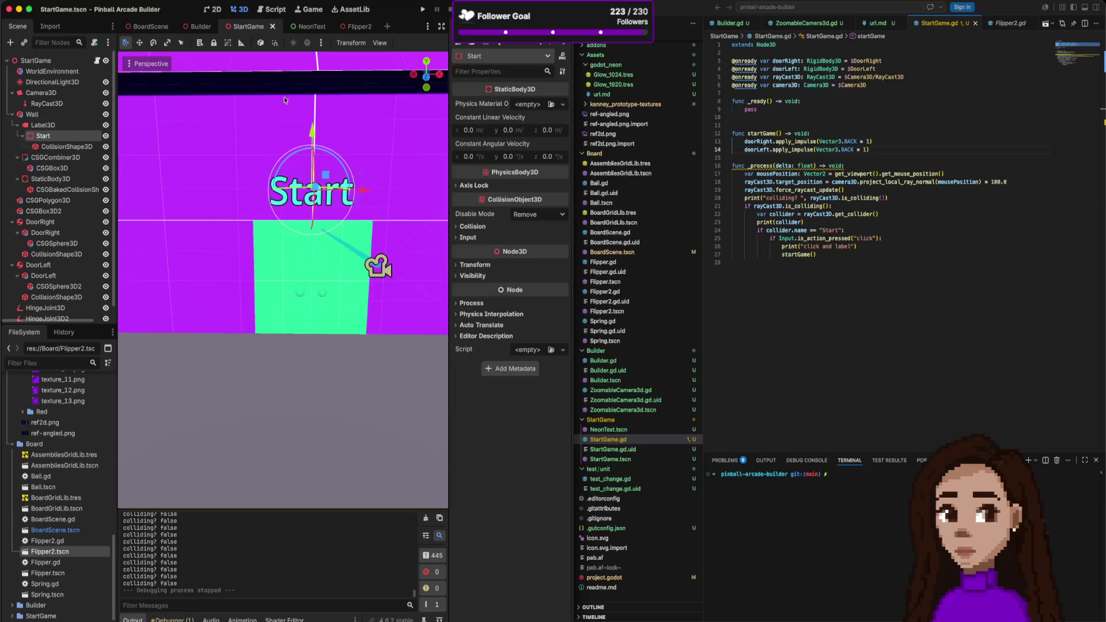
pyautogui.click(150, 26)
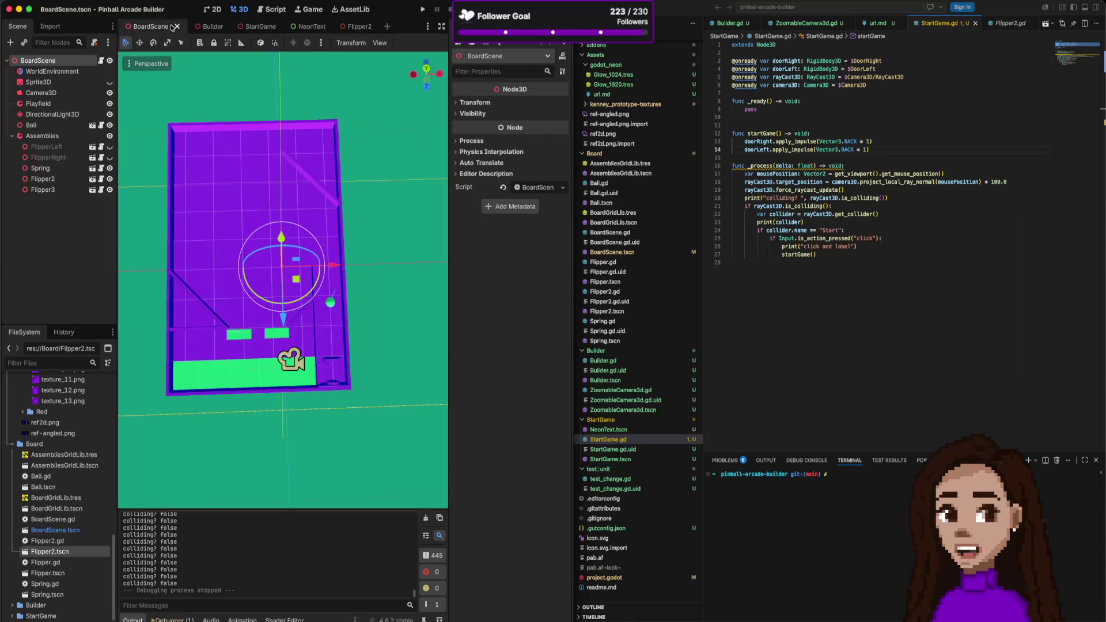
# Step: Create a new 3D scene and rename its root node to Arcade
pyautogui.click(251, 27)
pyautogui.click(202, 27)
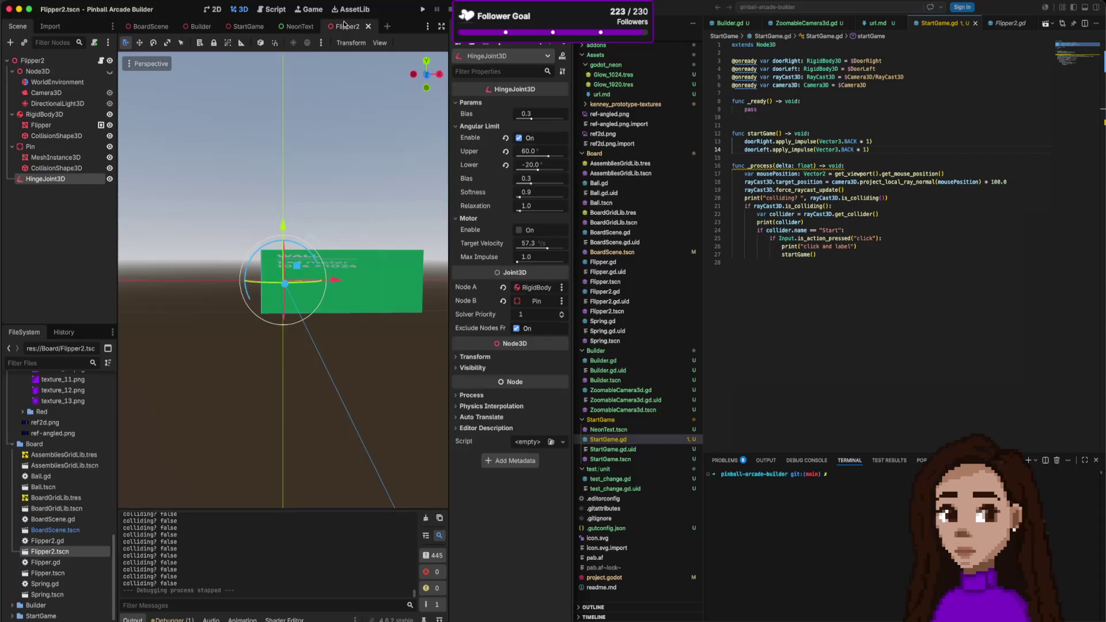
pyautogui.click(232, 28)
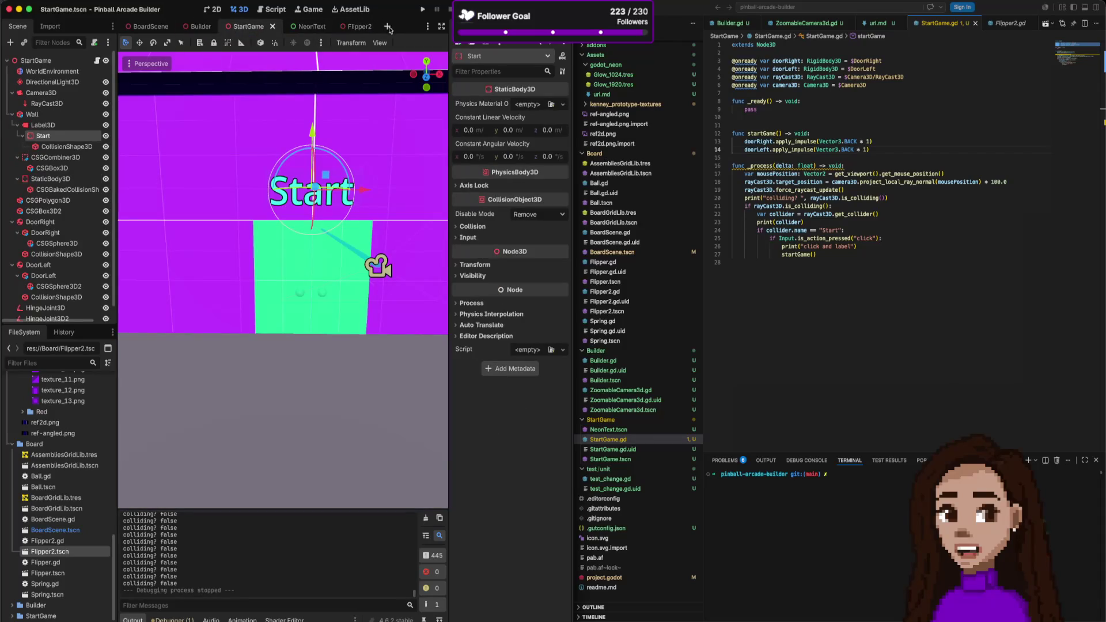
pyautogui.click(387, 27)
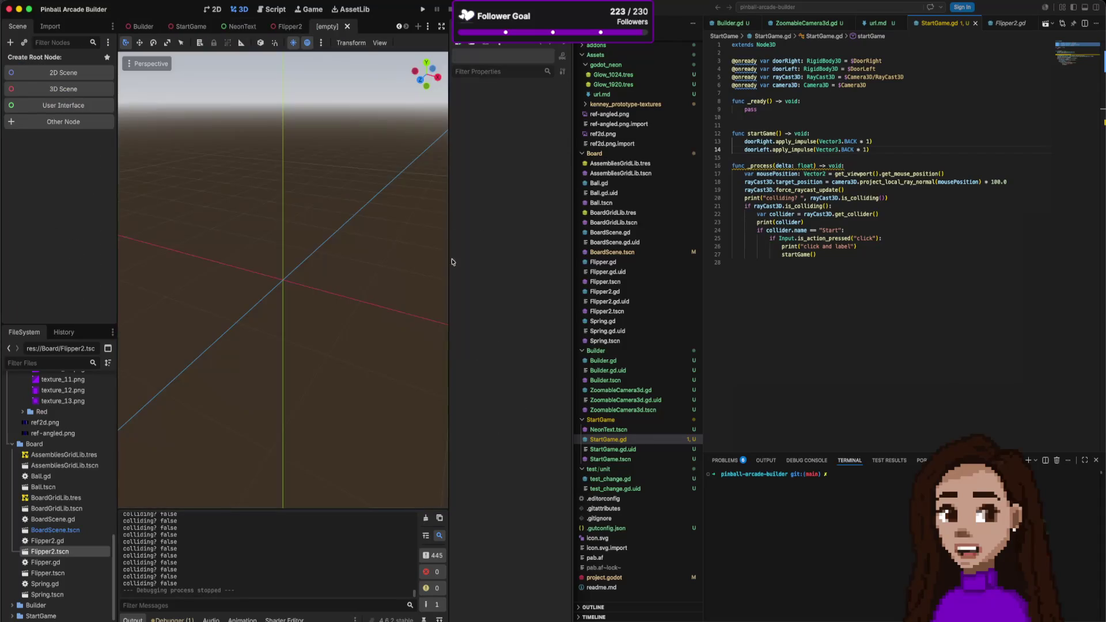
pyautogui.click(80, 90)
pyautogui.doubleClick(36, 64)
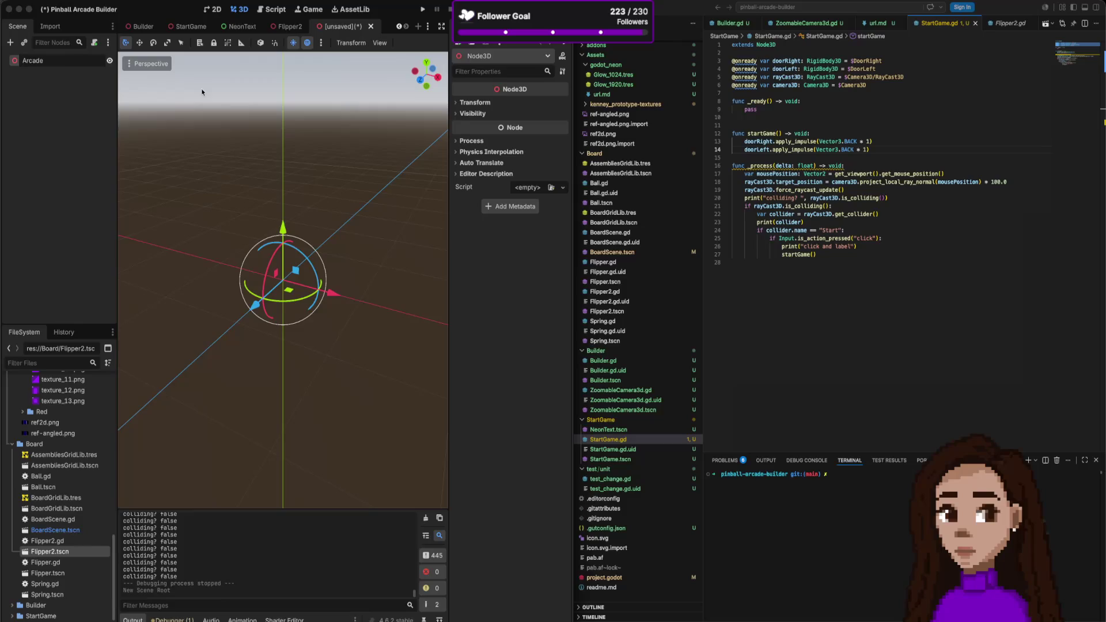
pyautogui.press('Return')
# Step: Save the scene as Arcade.tscn inside a newly created Arcade folder
pyautogui.hotkey('ctrl', 's')
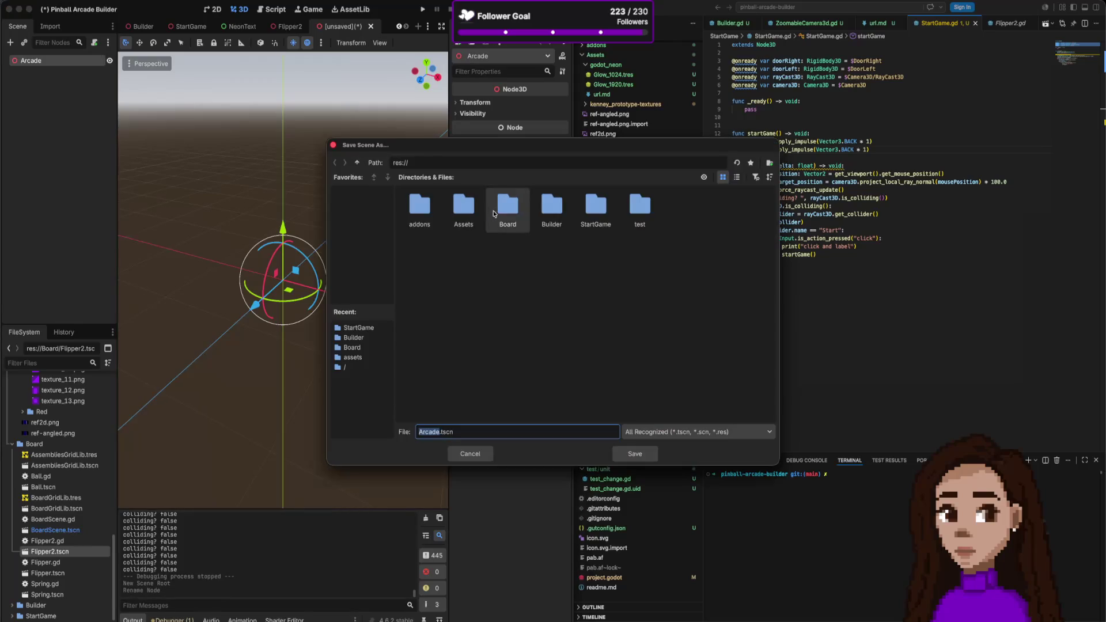
pyautogui.rightClick(628, 341)
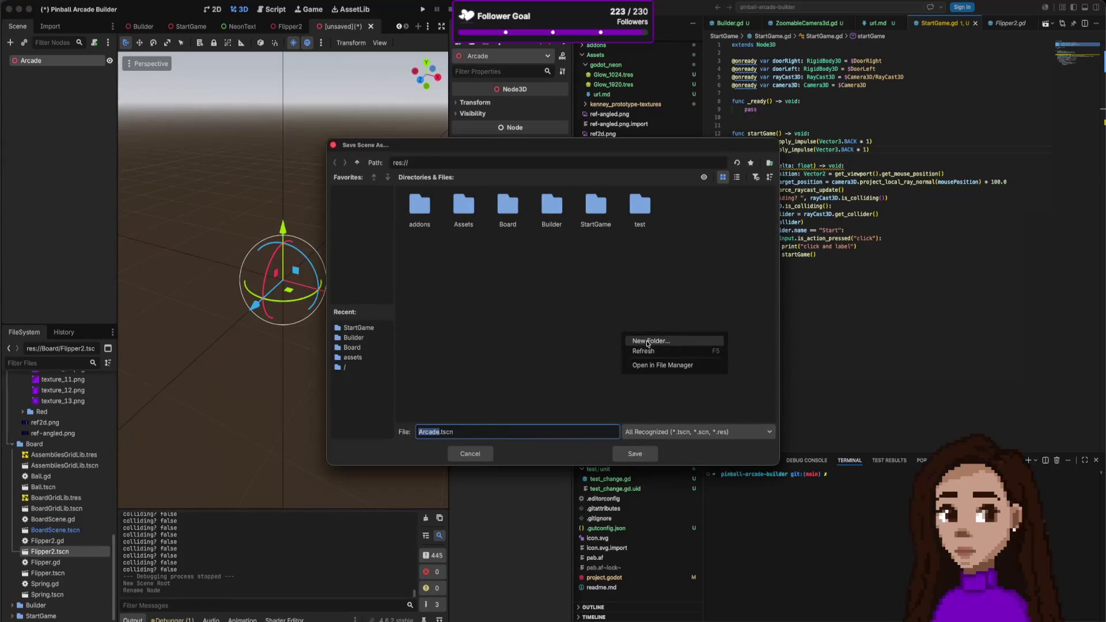
pyautogui.click(648, 343)
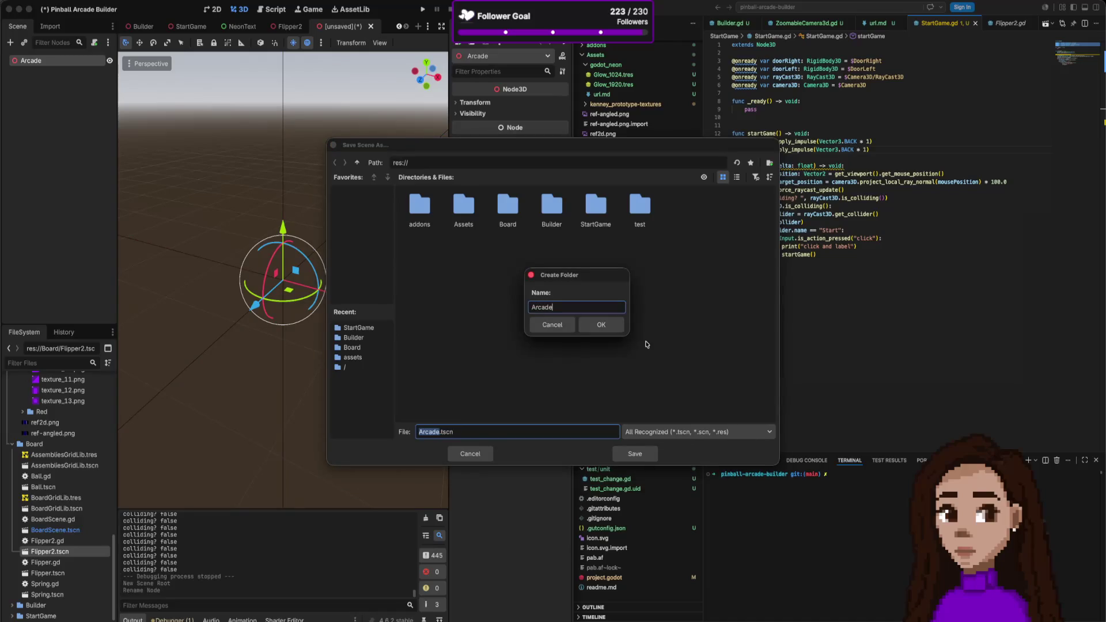
pyautogui.press('Return')
pyautogui.click(635, 454)
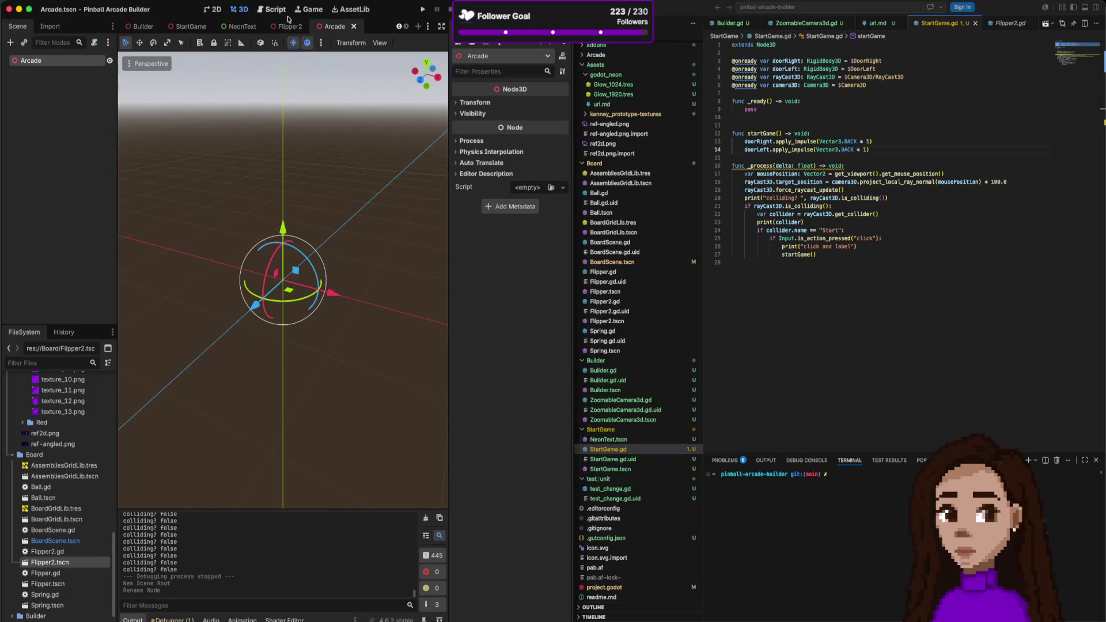
# Step: Cycle through the open scene tabs to reach the Builder scene
pyautogui.click(286, 26)
pyautogui.click(346, 27)
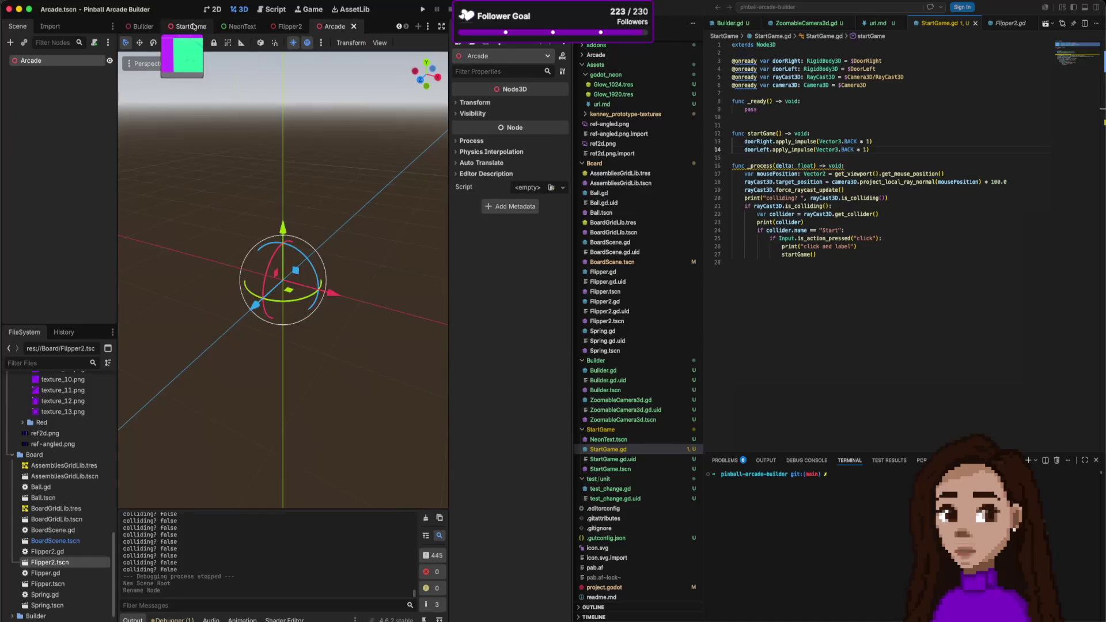
pyautogui.click(192, 27)
pyautogui.click(142, 27)
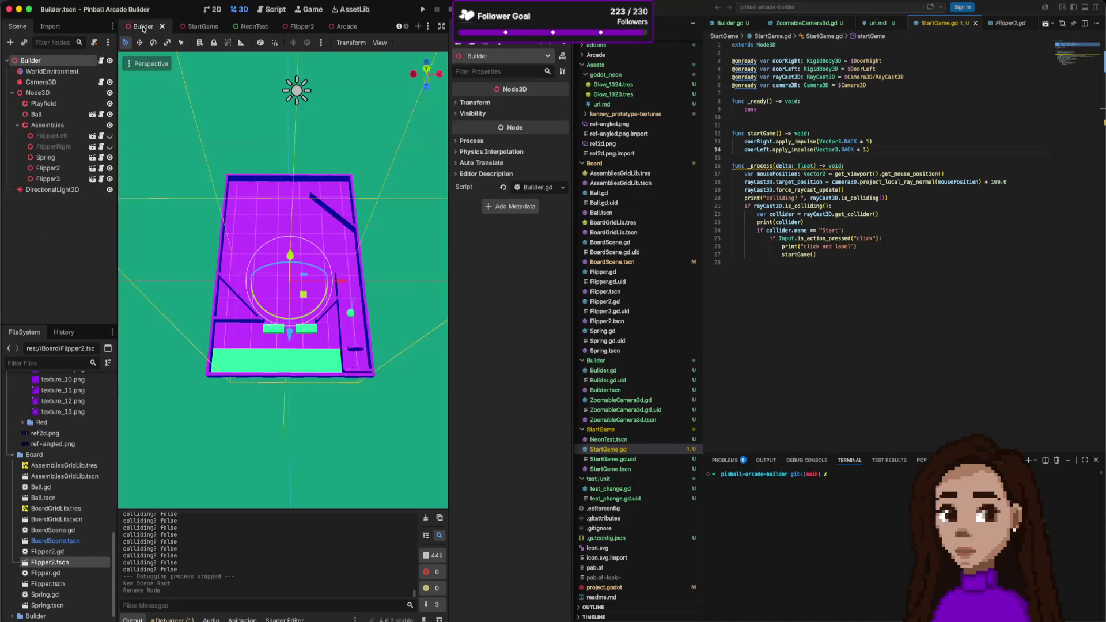
pyautogui.click(339, 30)
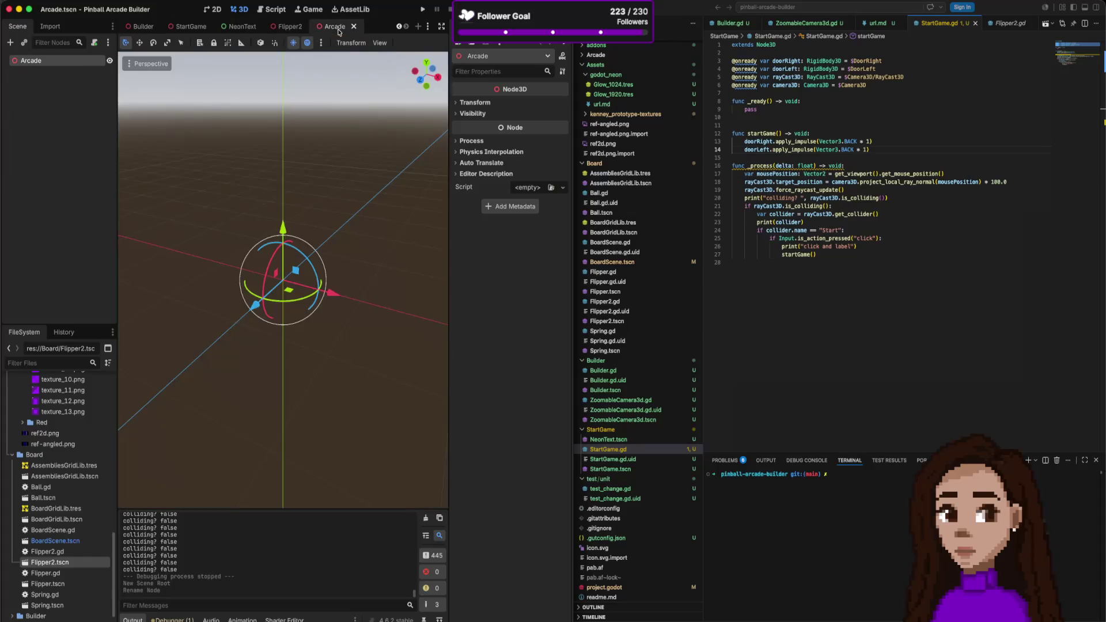
pyautogui.click(288, 27)
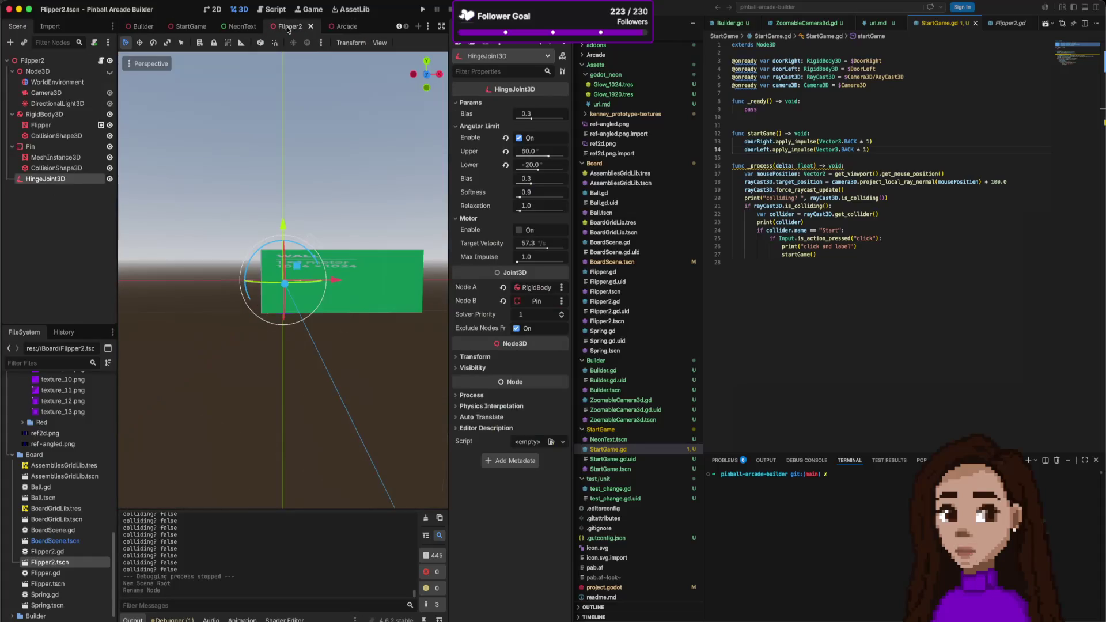
pyautogui.click(190, 27)
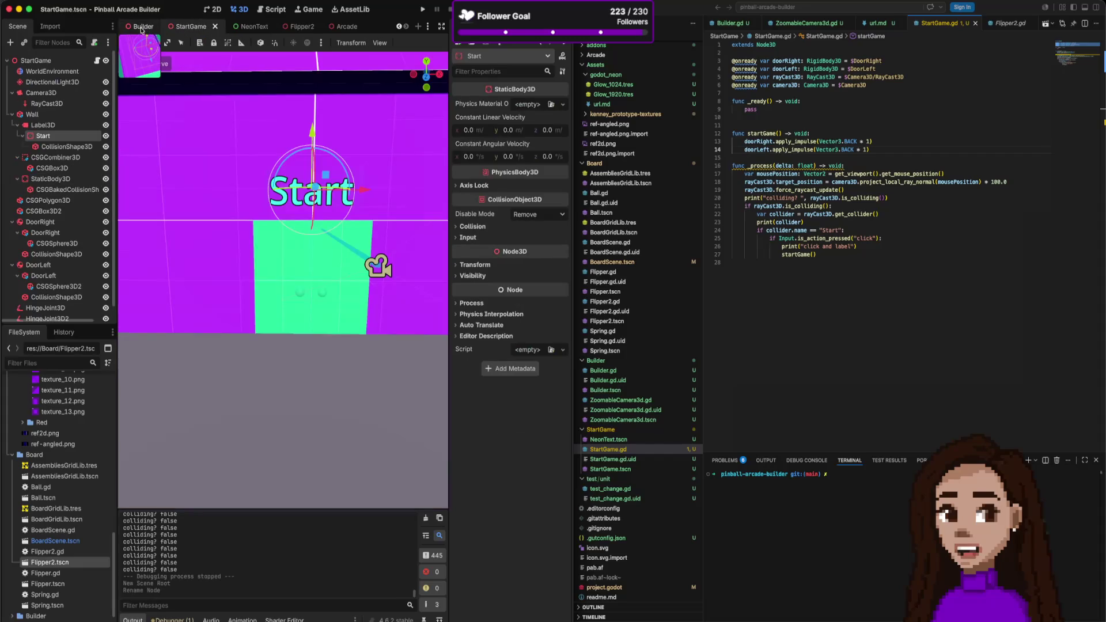
pyautogui.click(141, 27)
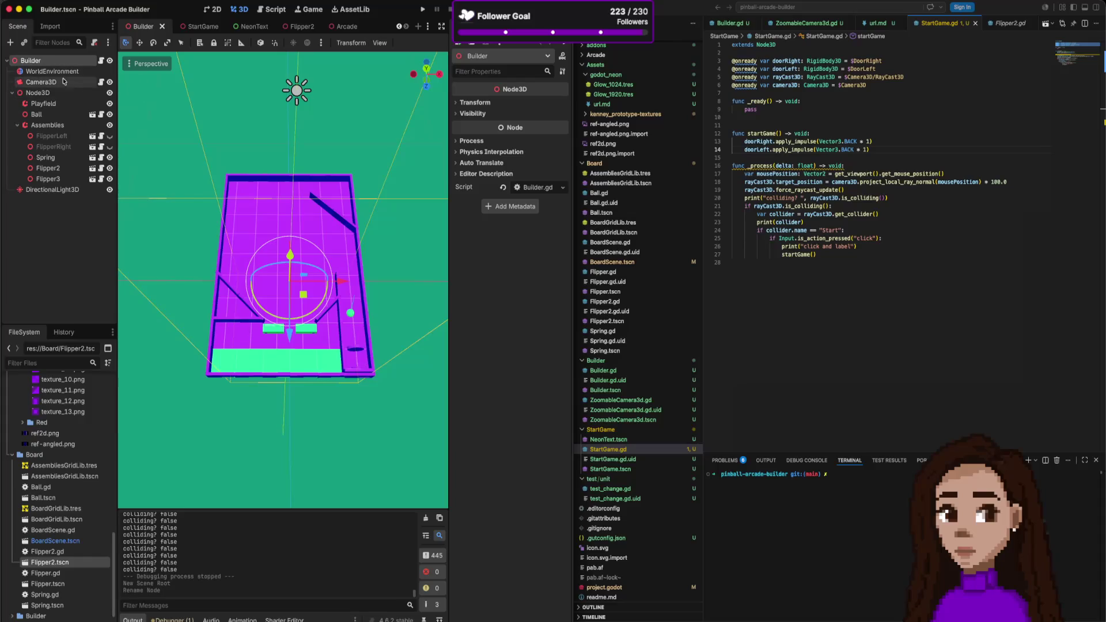
pyautogui.scroll(1, 181, 28)
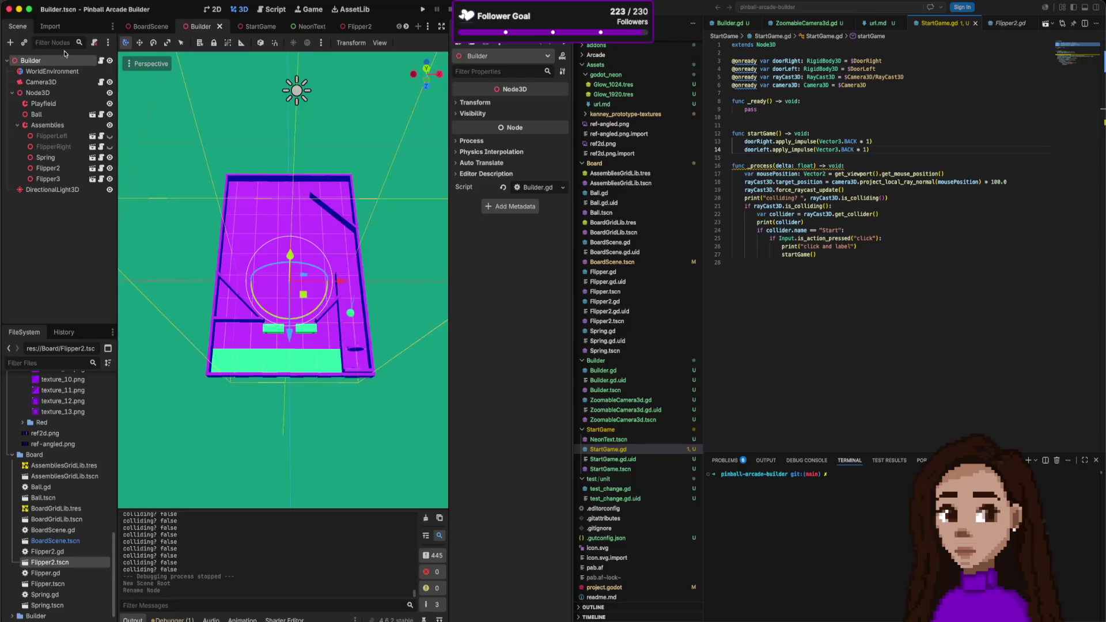
# Step: Collapse Node3D, select and copy Builder's four top-level nodes, then return to Arcade
pyautogui.click(53, 71)
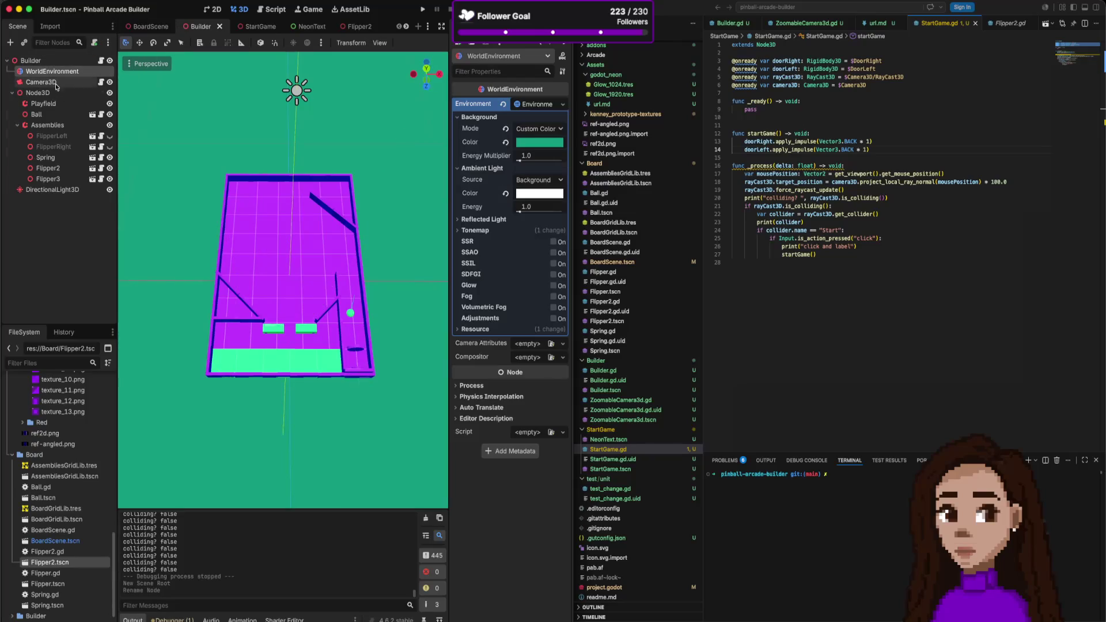
pyautogui.click(13, 93)
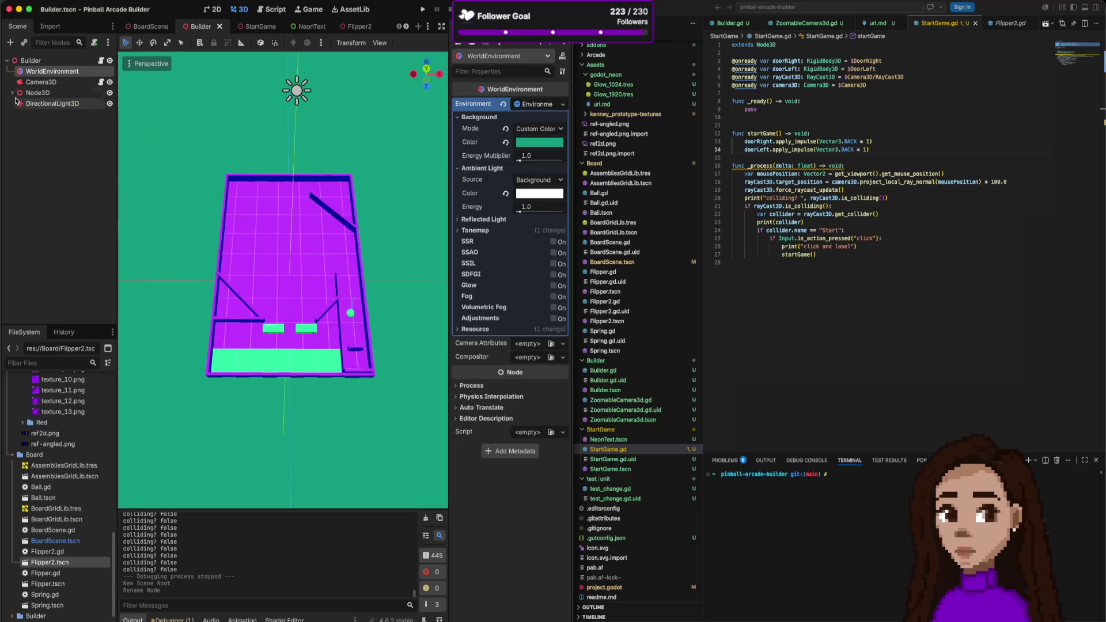
pyautogui.keyDown('shift'); pyautogui.click(50, 104); pyautogui.keyUp('shift')
pyautogui.click(357, 28)
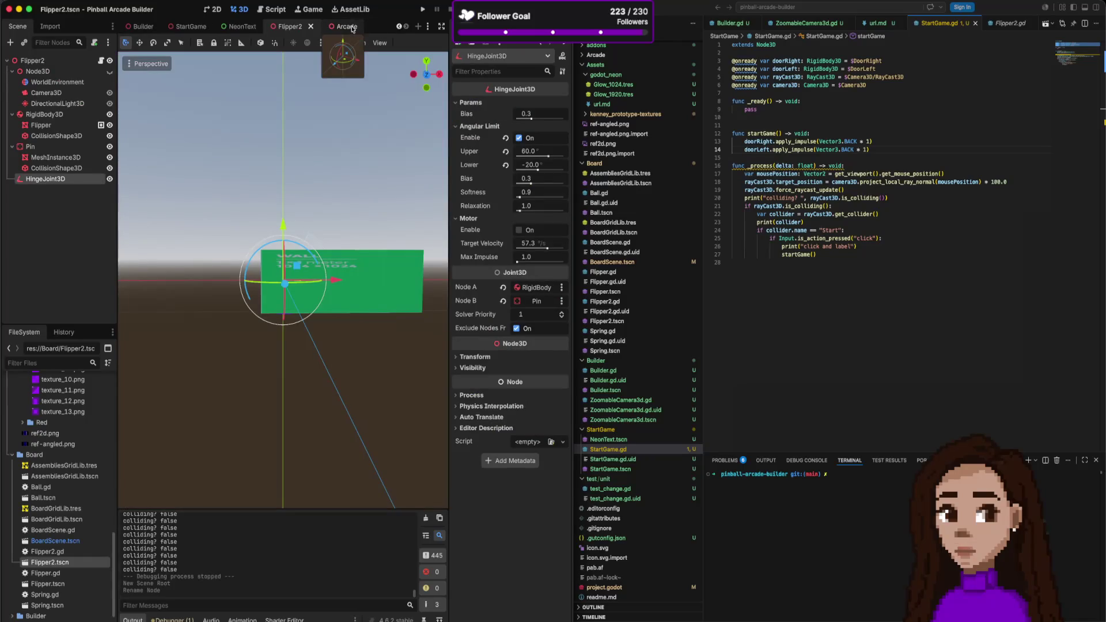
pyautogui.click(349, 27)
# Step: Paste the Builder nodes under Arcade, save, and test-run the scene showing the pinball board
pyautogui.hotkey('ctrl', 'v')
pyautogui.scroll(-5, 298, 141)
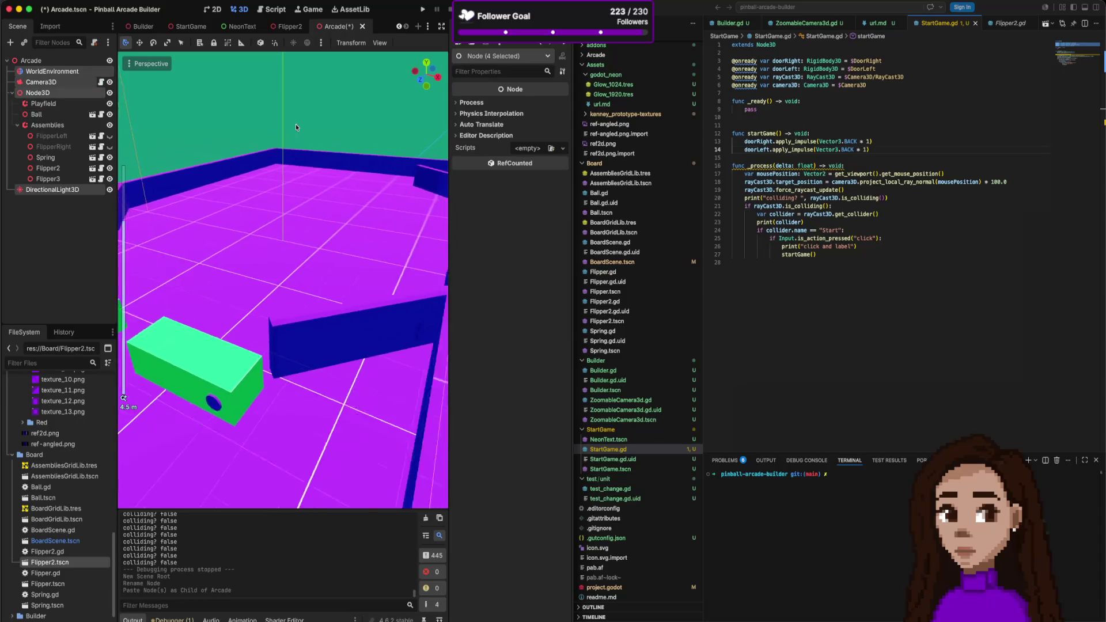
pyautogui.click(336, 222)
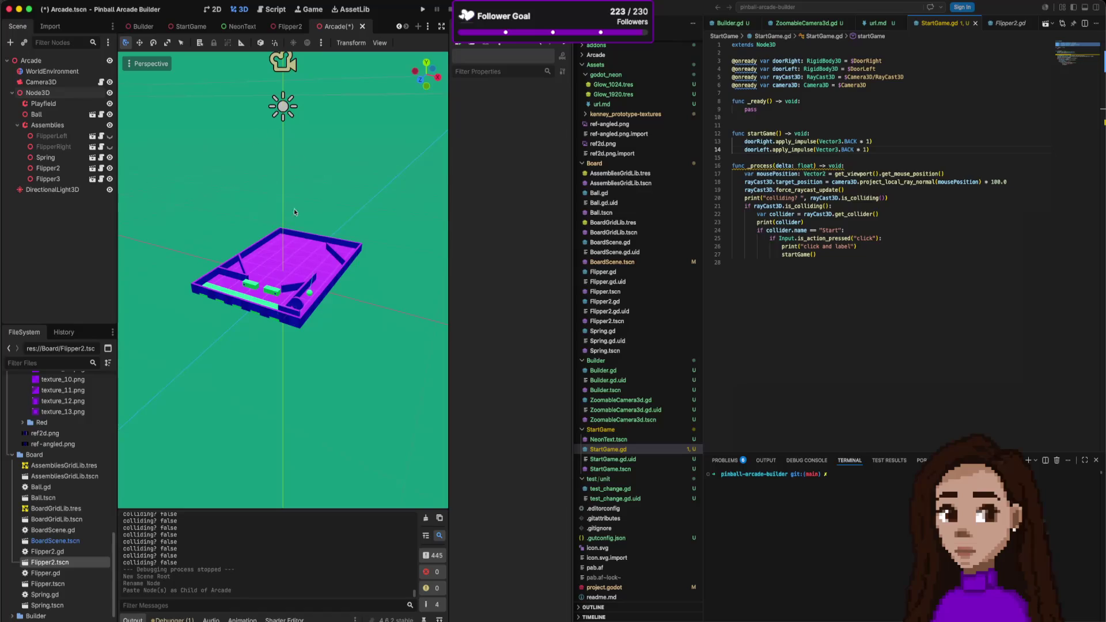
pyautogui.press('super+b')
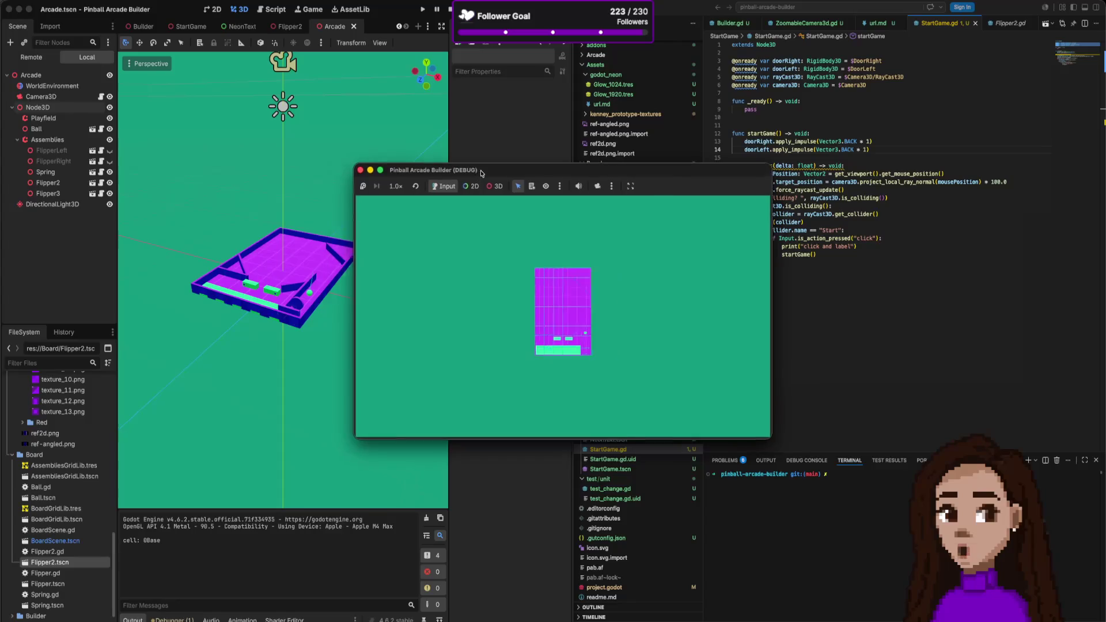
pyautogui.moveTo(407, 171); pyautogui.dragTo(633, 196)
pyautogui.click(61, 96)
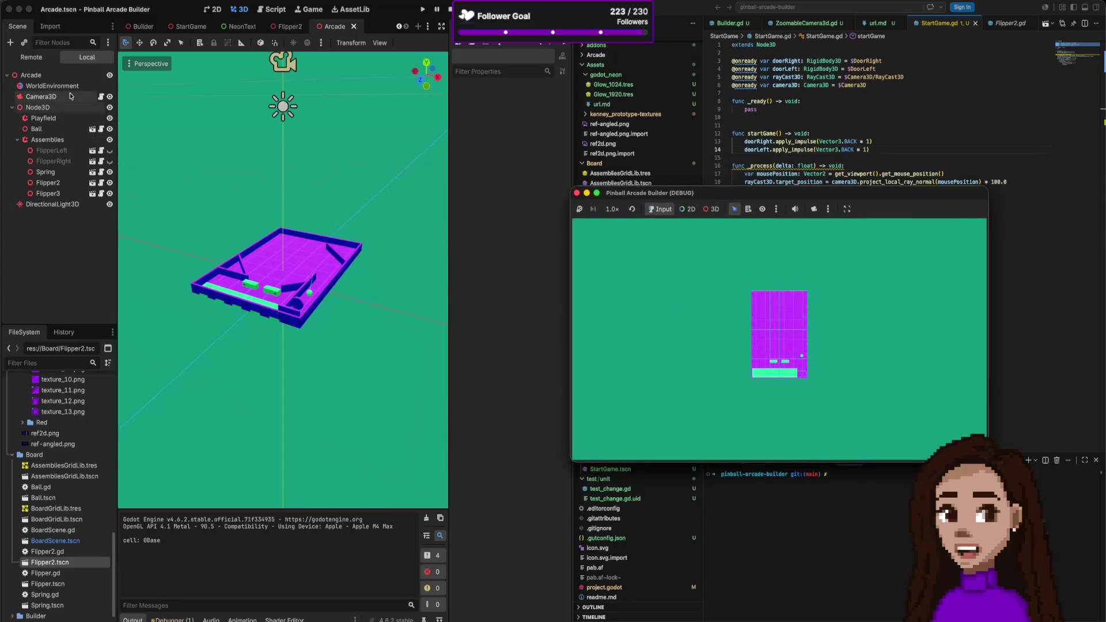
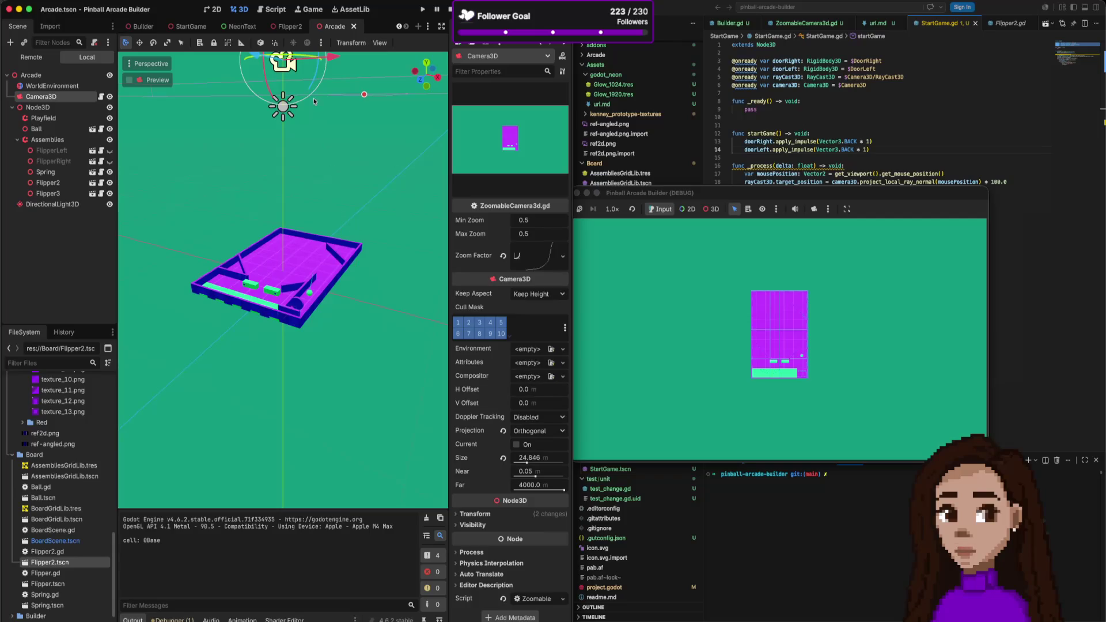
# Step: Pull the Arcade Camera3D further back from the purple pinball board
pyautogui.scroll(-5, 311, 172)
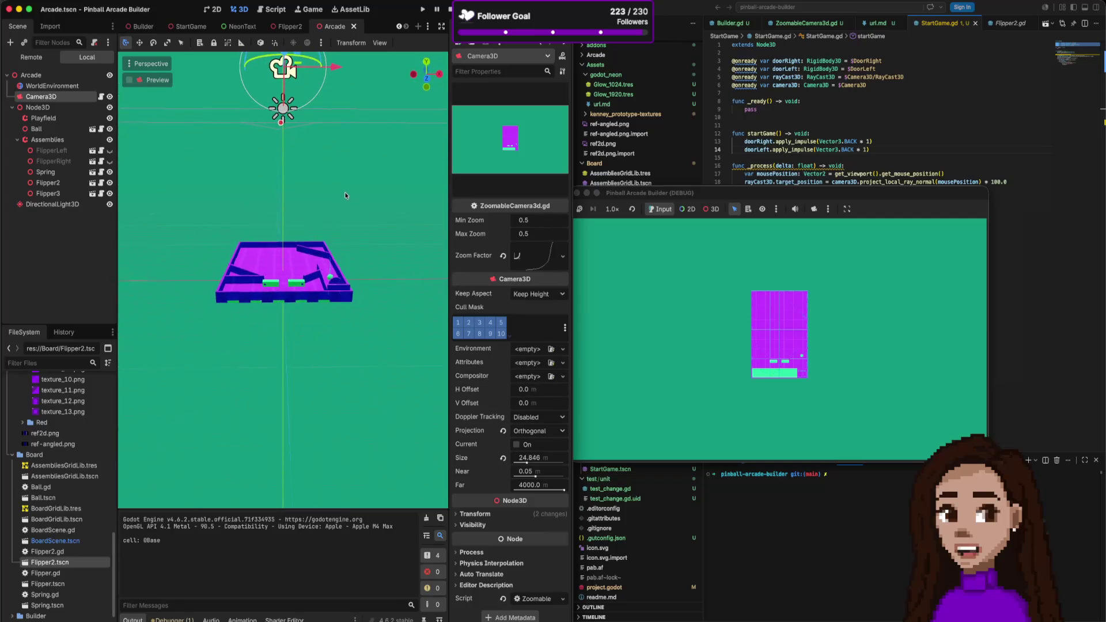
pyautogui.scroll(3, 327, 132)
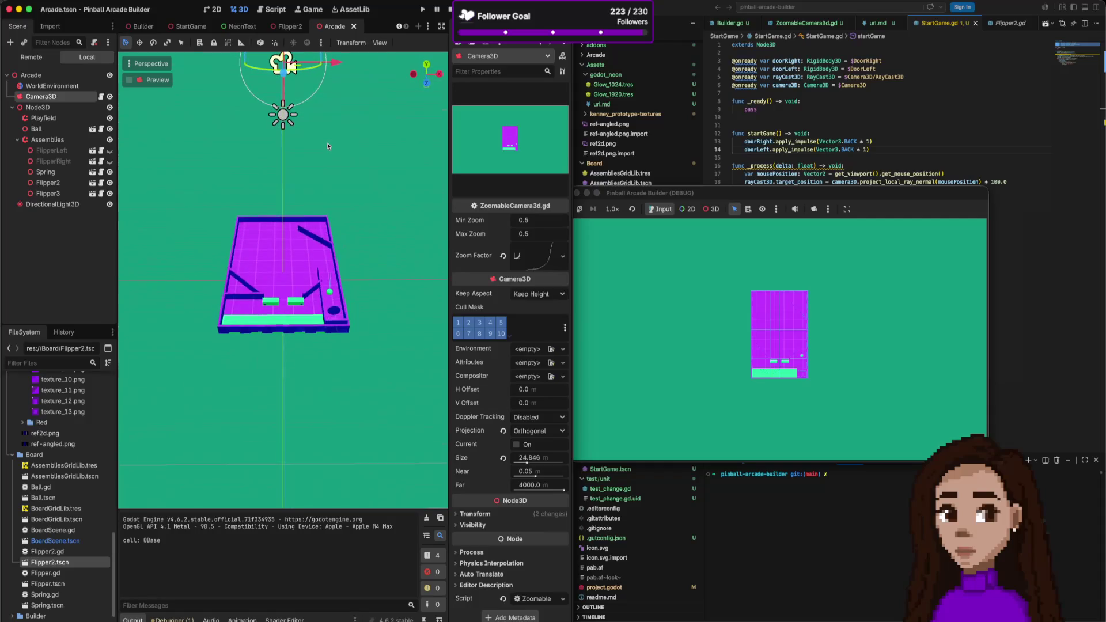
pyautogui.scroll(3, 327, 142)
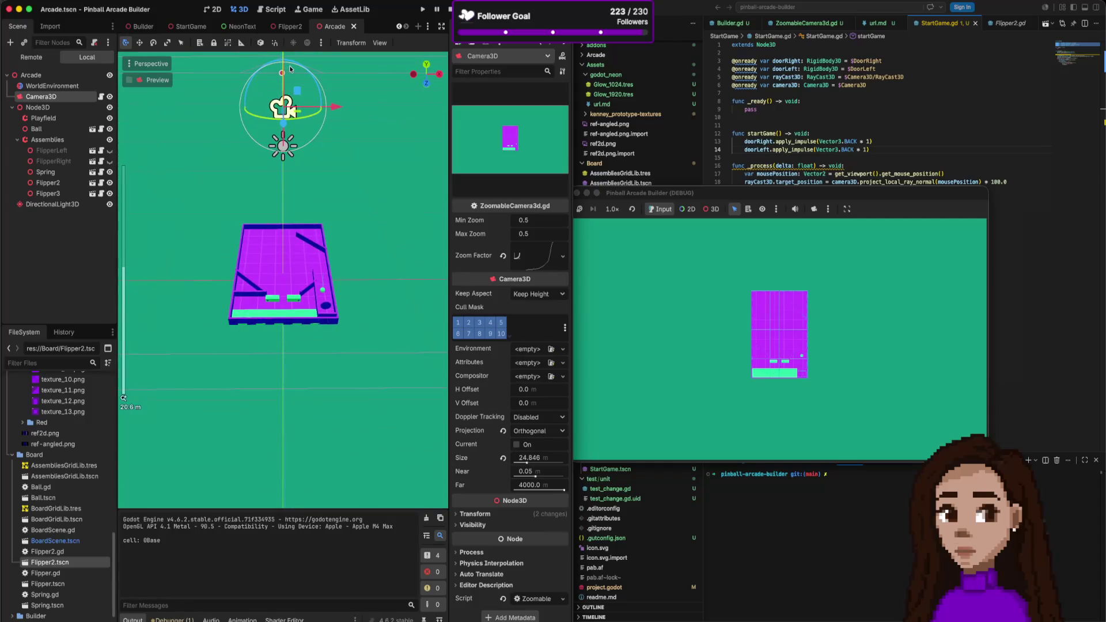
pyautogui.moveTo(288, 96)
pyautogui.mouseDown()
pyautogui.moveTo(280, 221)
pyautogui.moveTo(289, 232)
pyautogui.mouseUp()
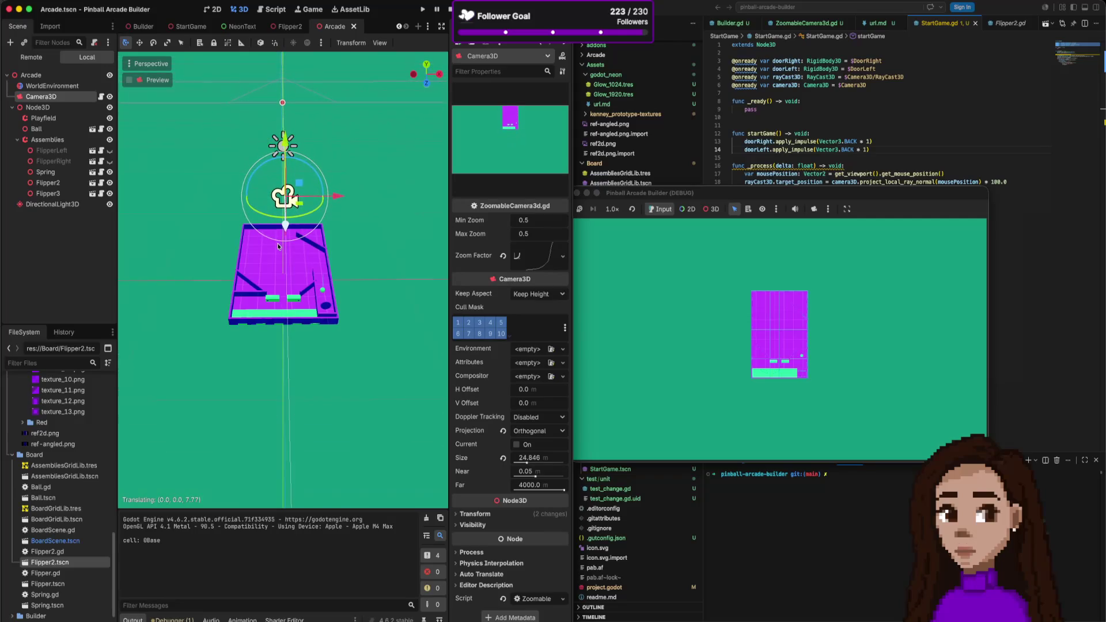
# Step: Tilt the camera down to angle the board, then save the scene and rerun the game
pyautogui.hscroll(5, 345, 226)
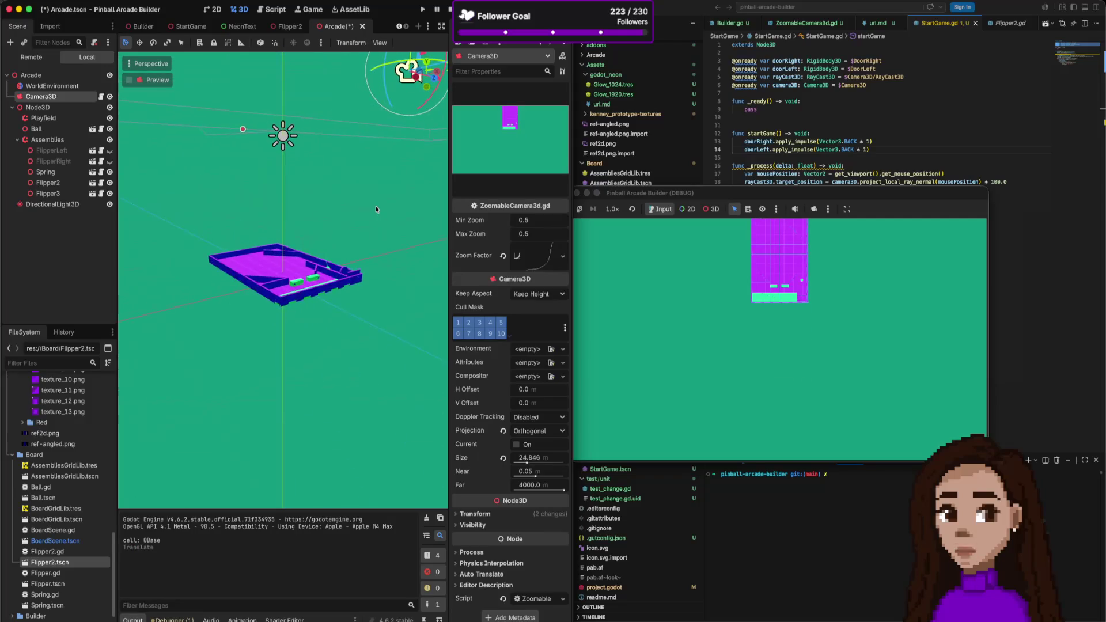
pyautogui.moveTo(415, 196); pyautogui.dragTo(426, 180)
pyautogui.moveTo(426, 192)
pyautogui.mouseDown()
pyautogui.moveTo(419, 213)
pyautogui.moveTo(371, 188)
pyautogui.moveTo(422, 158)
pyautogui.moveTo(424, 167)
pyautogui.mouseUp()
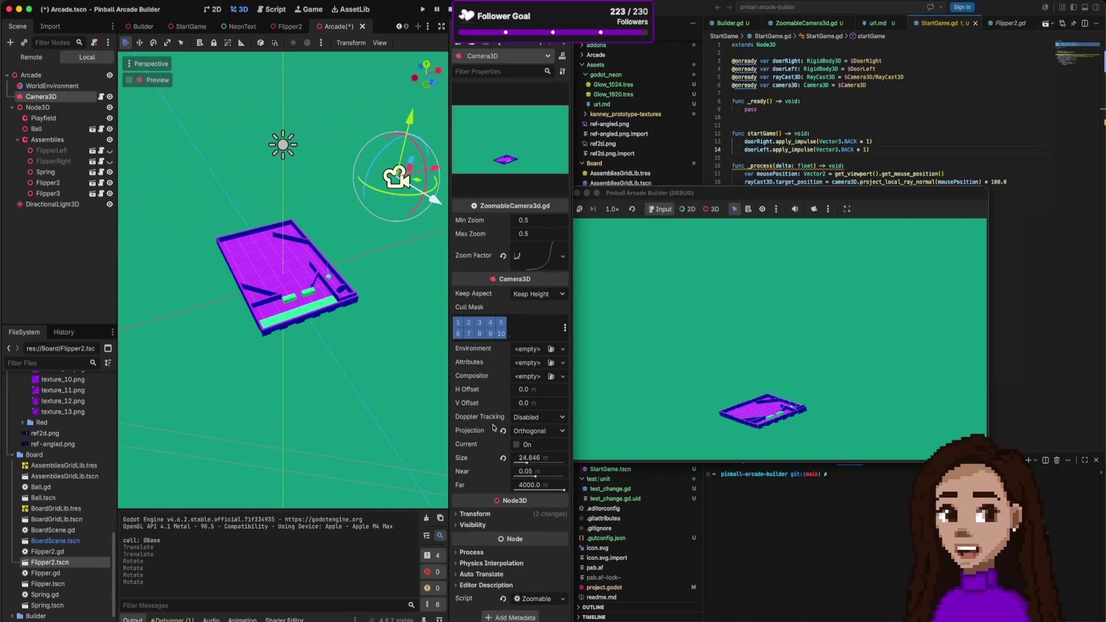
pyautogui.moveTo(369, 174); pyautogui.dragTo(358, 186)
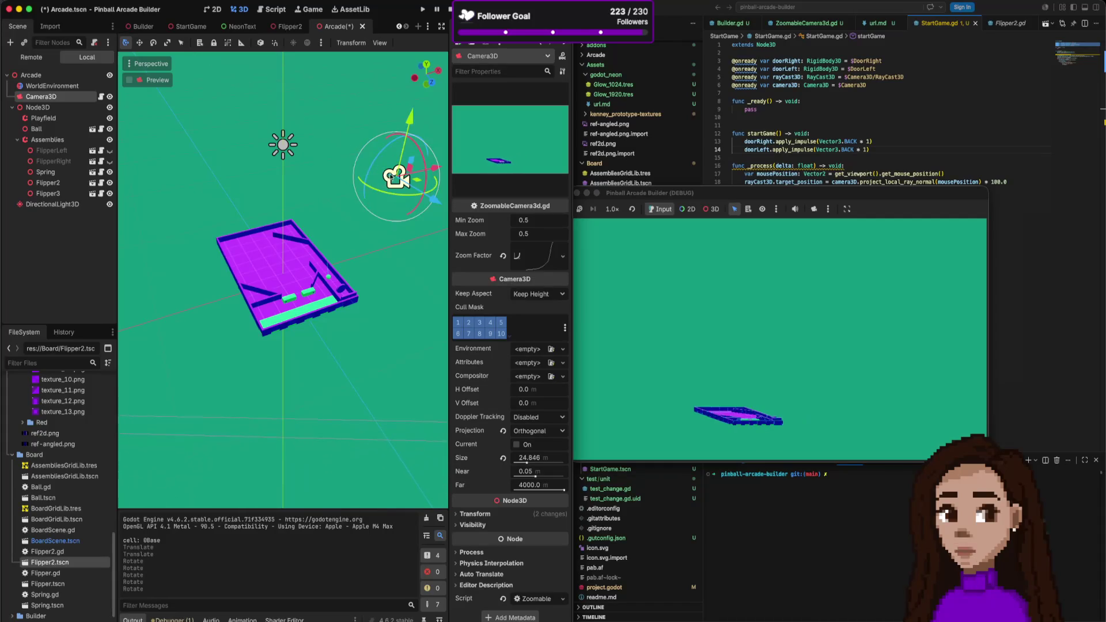
pyautogui.moveTo(408, 153); pyautogui.dragTo(412, 145)
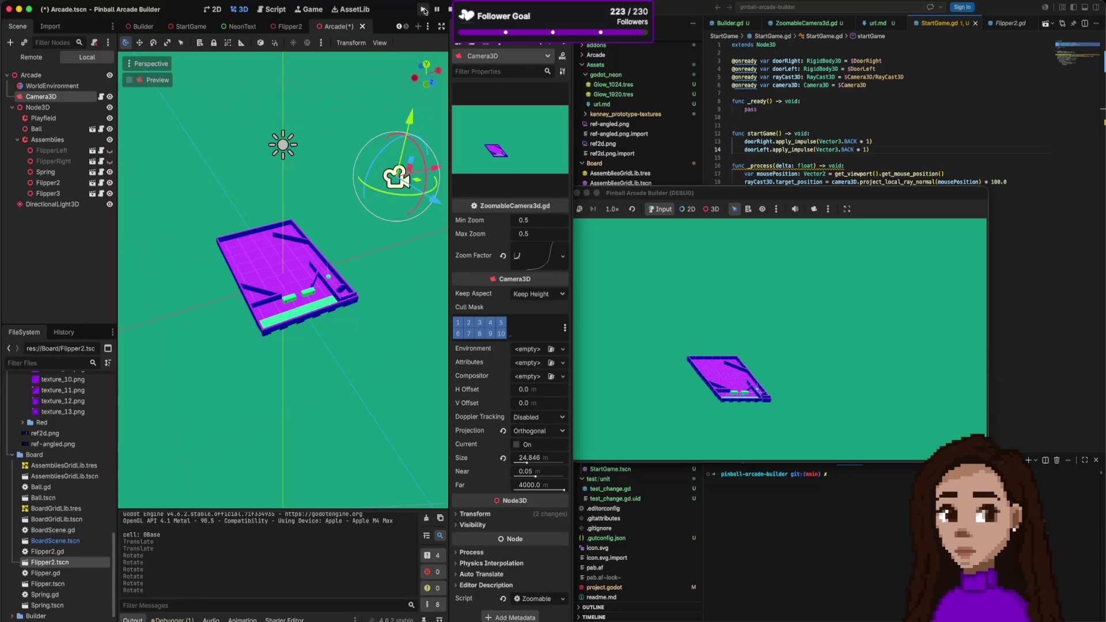
pyautogui.click(422, 9)
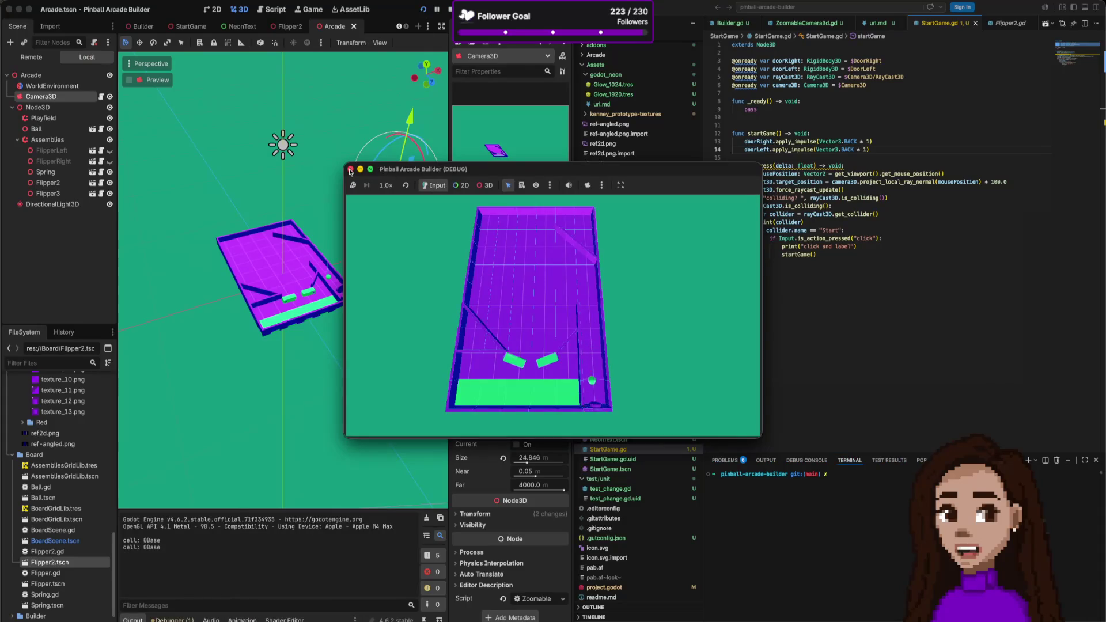
# Step: Close the Arcade game and run the StartGame scene
pyautogui.click(351, 170)
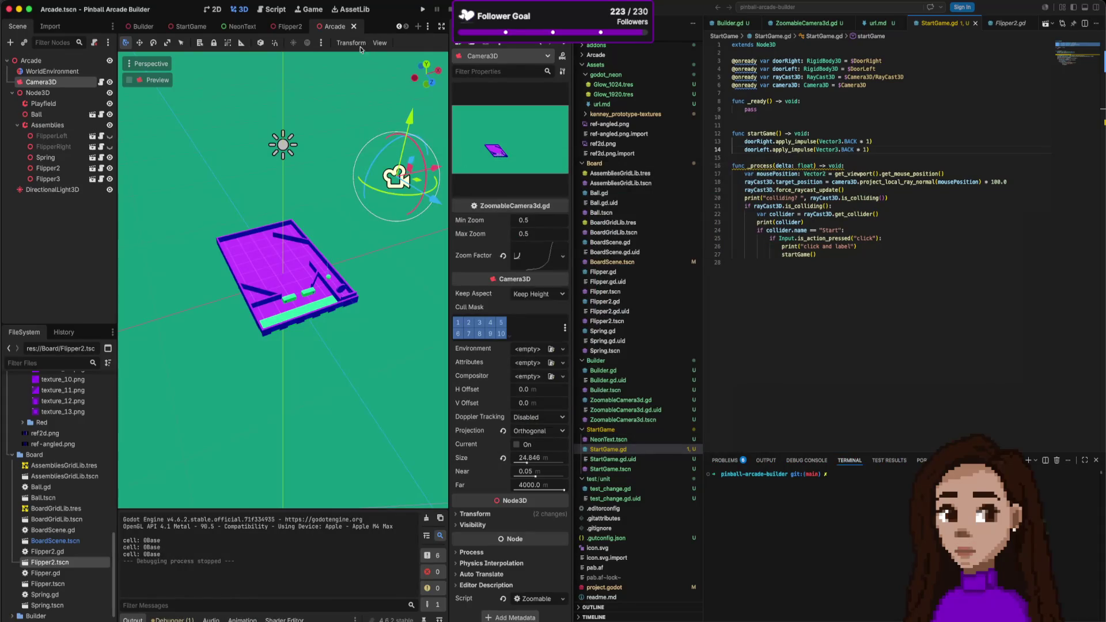
pyautogui.click(190, 26)
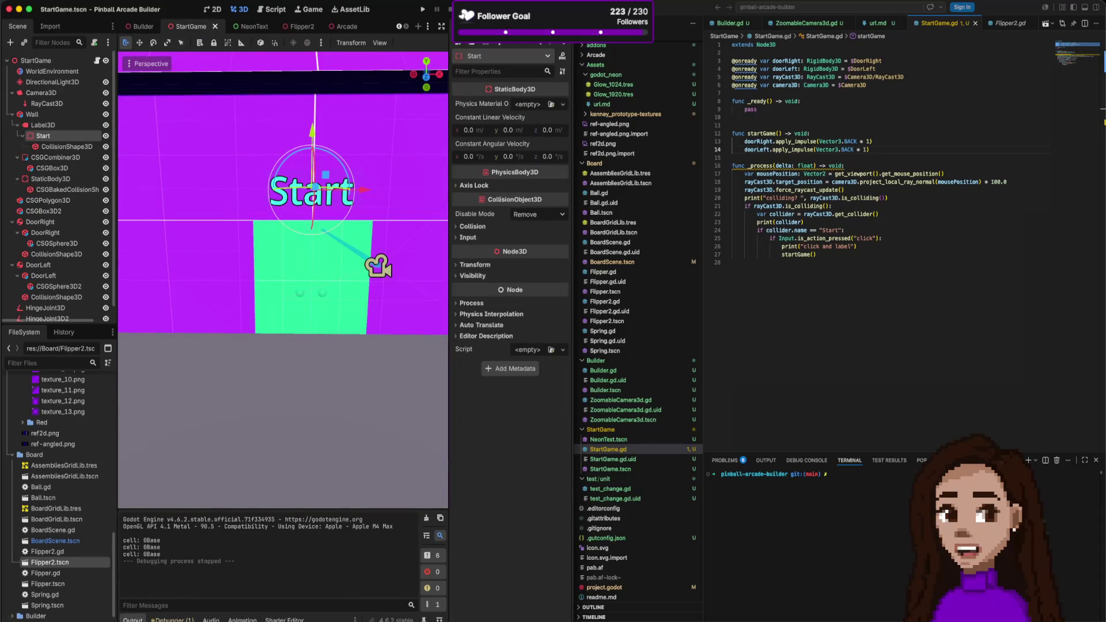
pyautogui.press('super+r')
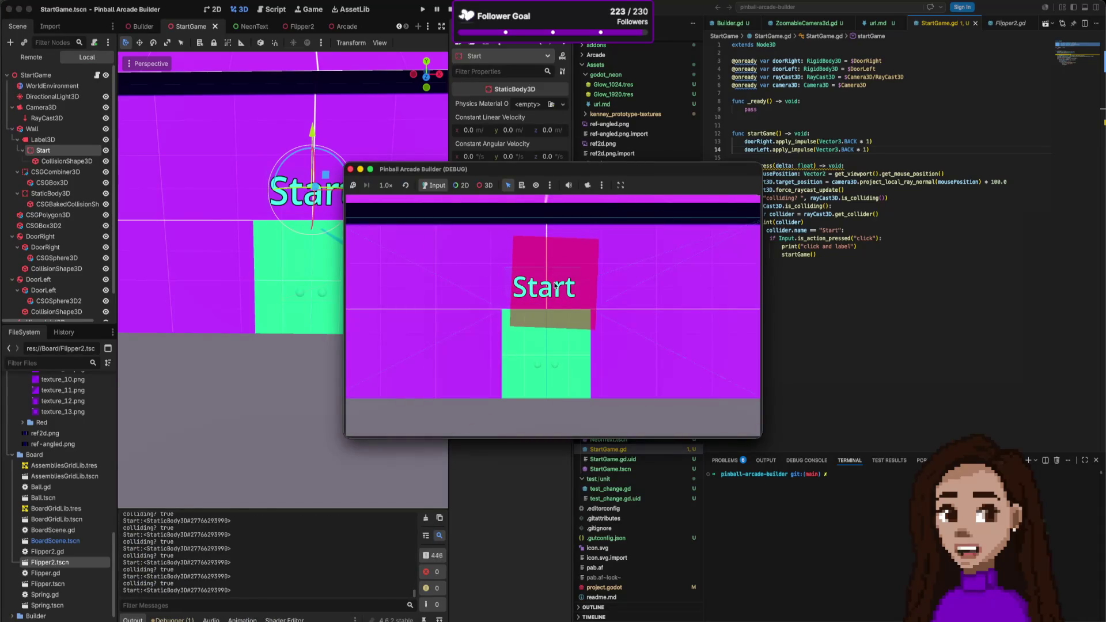
# Step: Click the Start label to check the doors open, then close the game
pyautogui.click(549, 285)
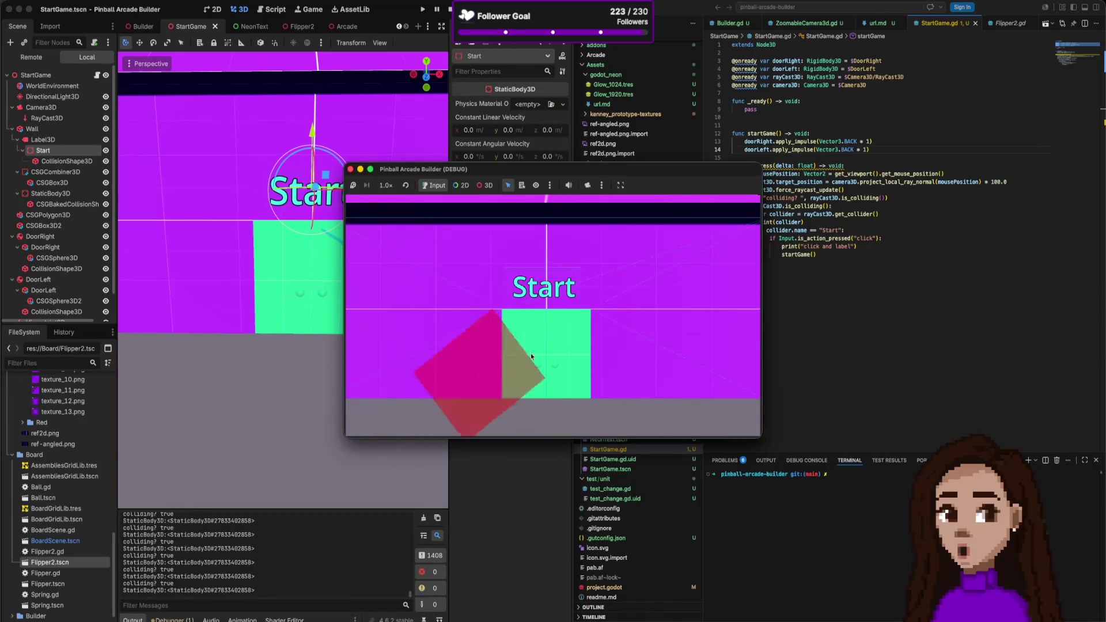
pyautogui.click(555, 292)
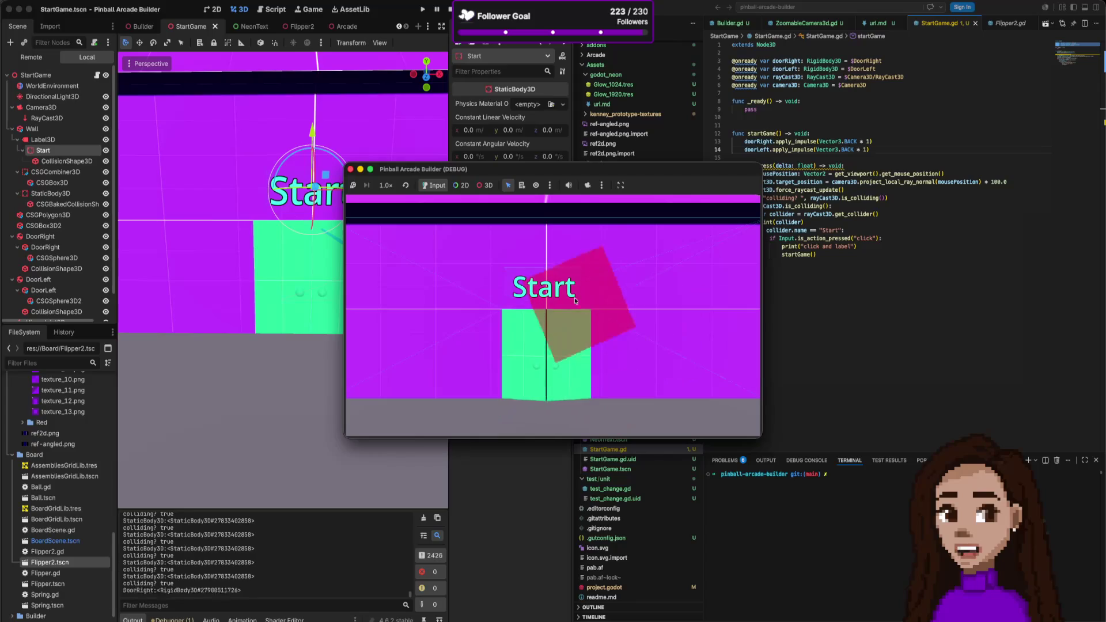
pyautogui.click(351, 169)
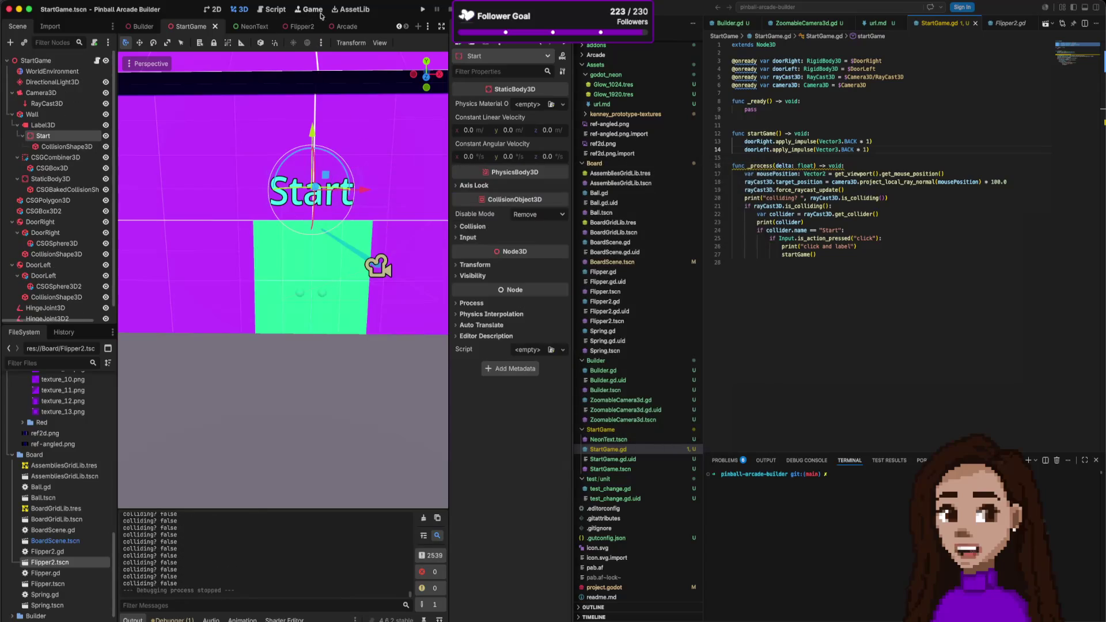
pyautogui.scroll(-1, 382, 55)
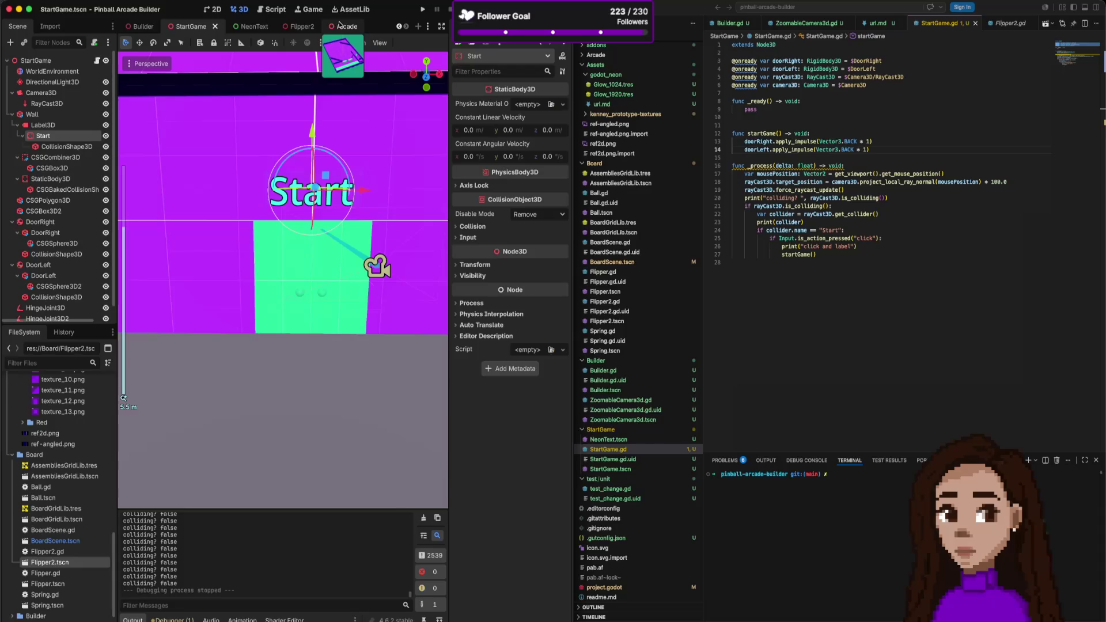
# Step: Rerun the Arcade scene, move its game window aside, and bring up the toon shader article
pyautogui.click(340, 25)
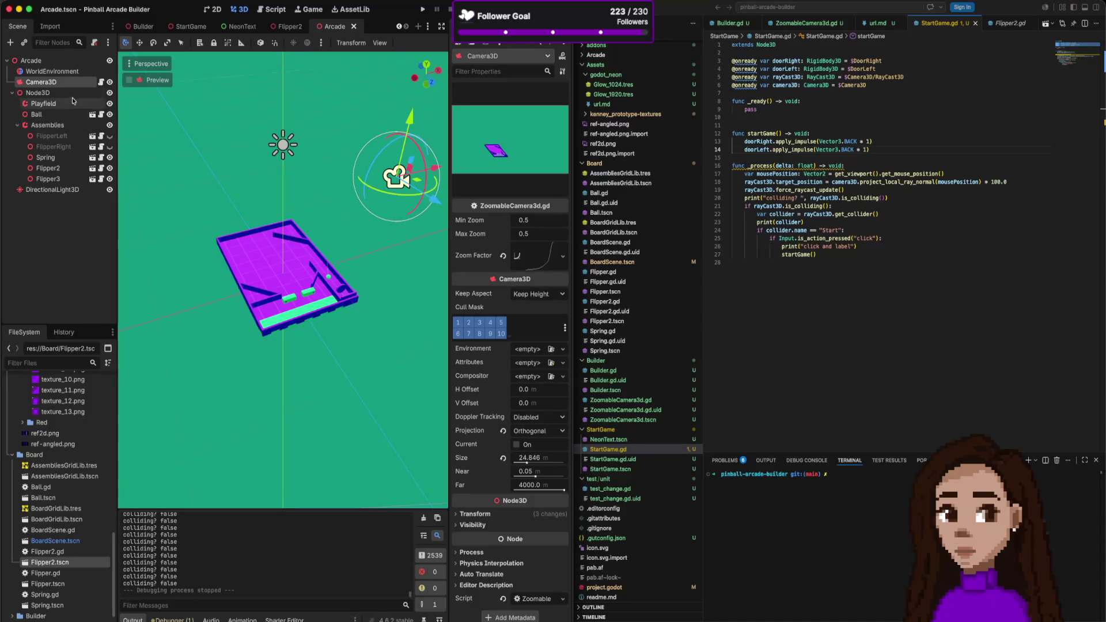
pyautogui.press('super+b')
pyautogui.moveTo(557, 173)
pyautogui.mouseDown()
pyautogui.moveTo(719, 165)
pyautogui.moveTo(730, 153)
pyautogui.mouseUp()
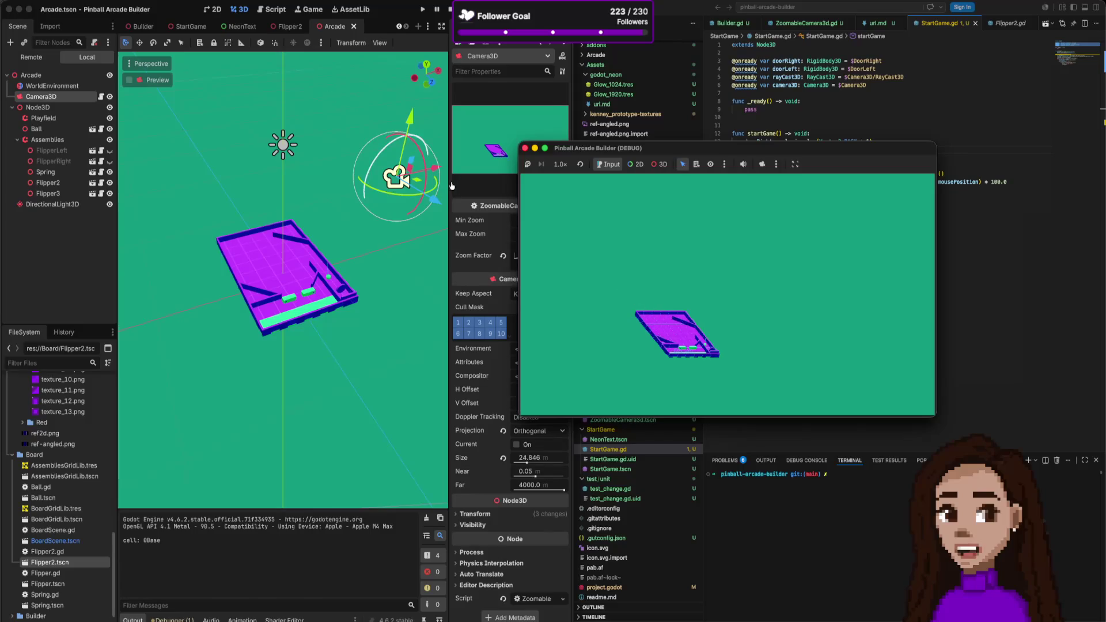
pyautogui.press('super+Tab')
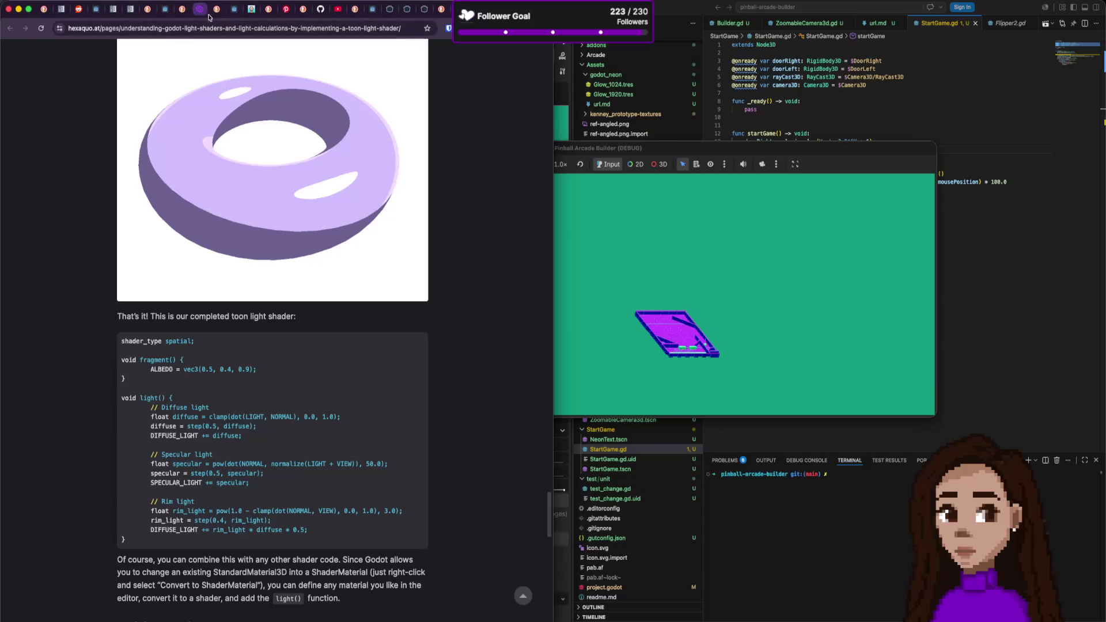
# Step: Go to the Pinterest tab and open the PrettyUgly Arcade pin
pyautogui.click(286, 10)
pyautogui.click(200, 300)
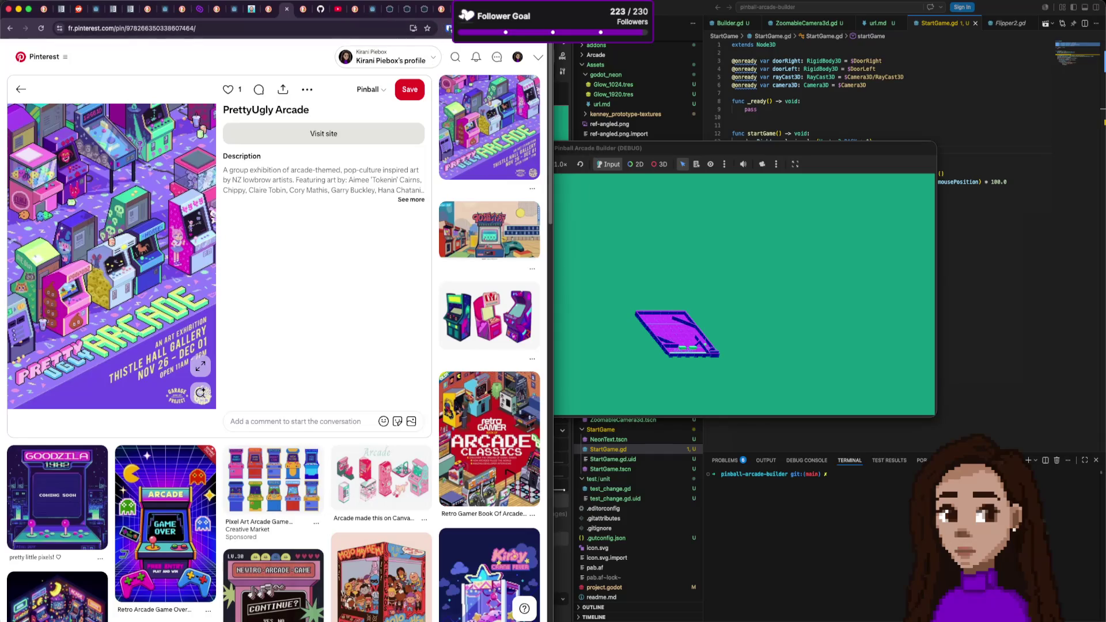
# Step: Return from Pinterest to the Godot editor's running pinball game window
pyautogui.click(607, 150)
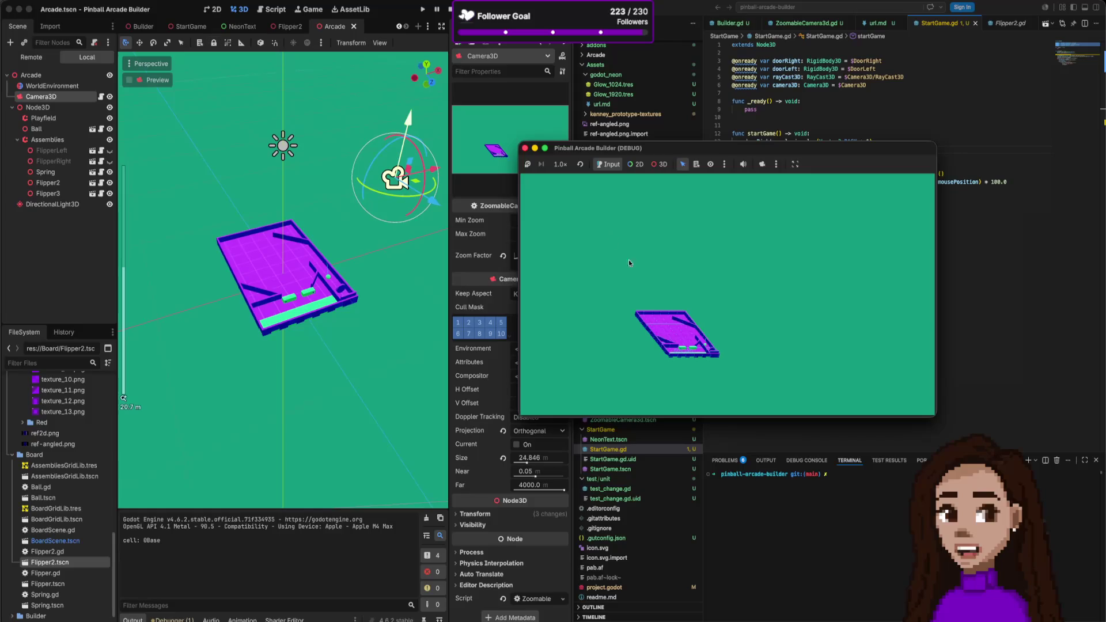
# Step: Go through the Builder tab to the BoardScene tab, then bring the running game window forward
pyautogui.click(146, 29)
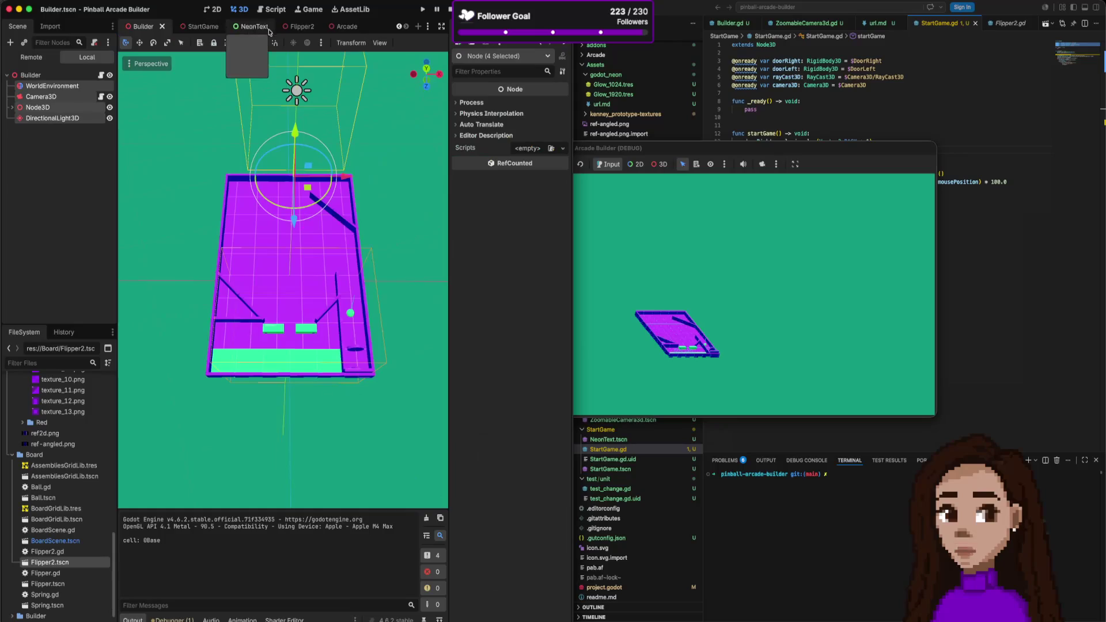
pyautogui.click(150, 26)
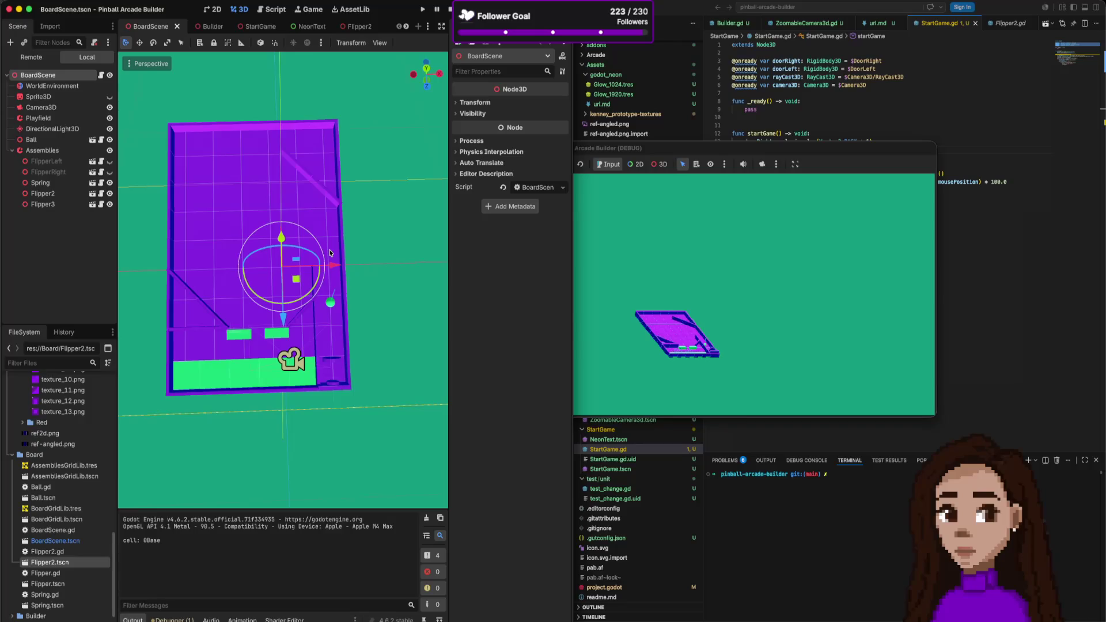
pyautogui.click(686, 239)
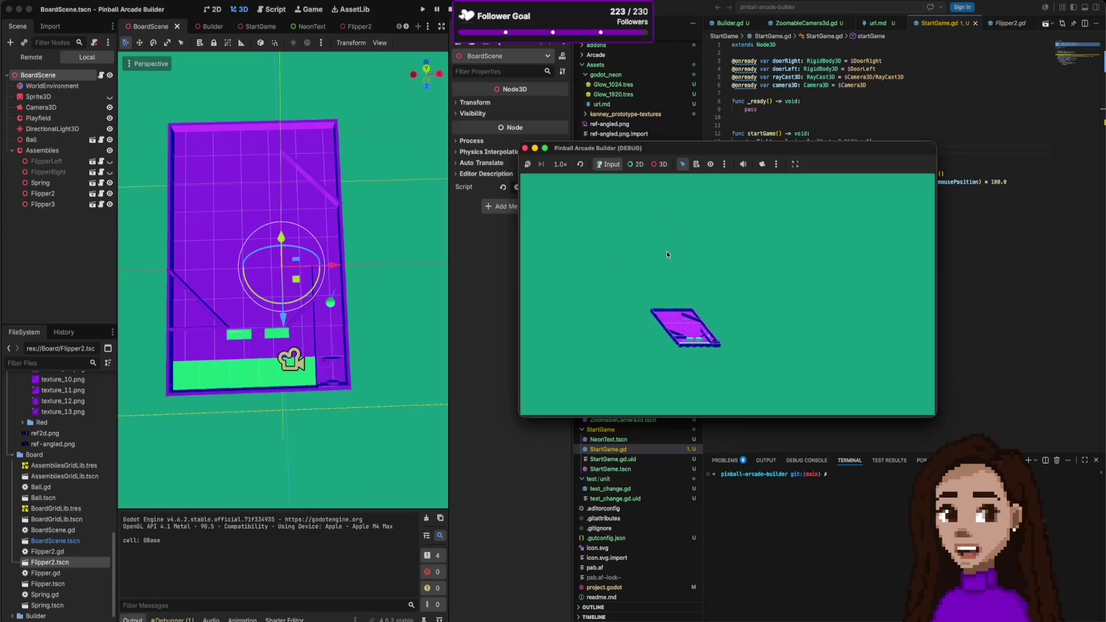
# Step: Test the game camera zooming in and out in the running game, then close it
pyautogui.scroll(-5, 691, 298)
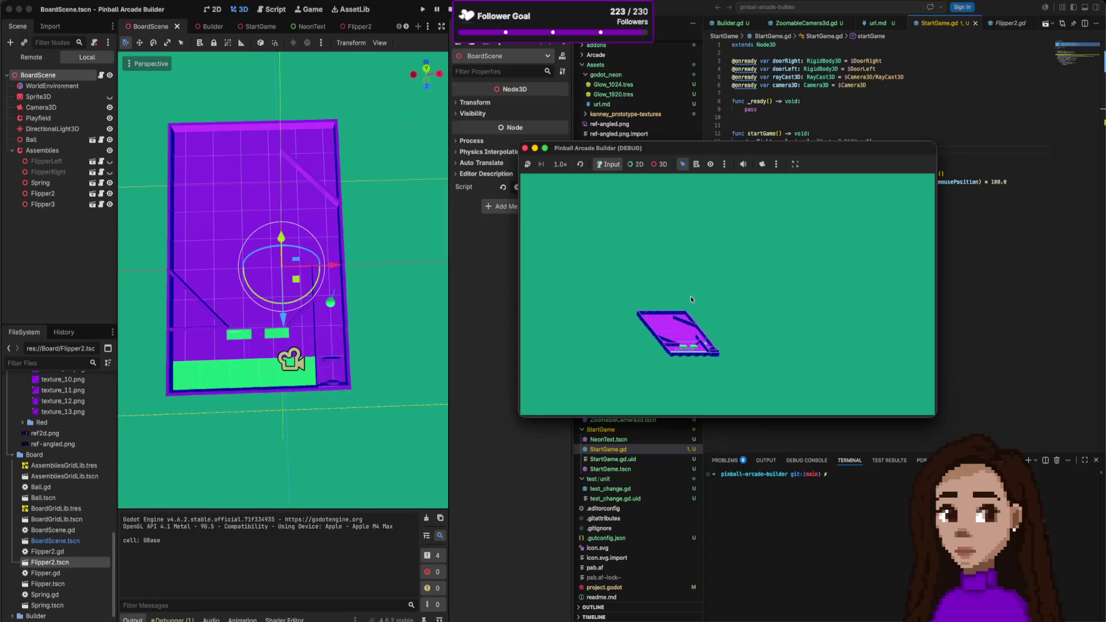
pyautogui.scroll(2, 691, 298)
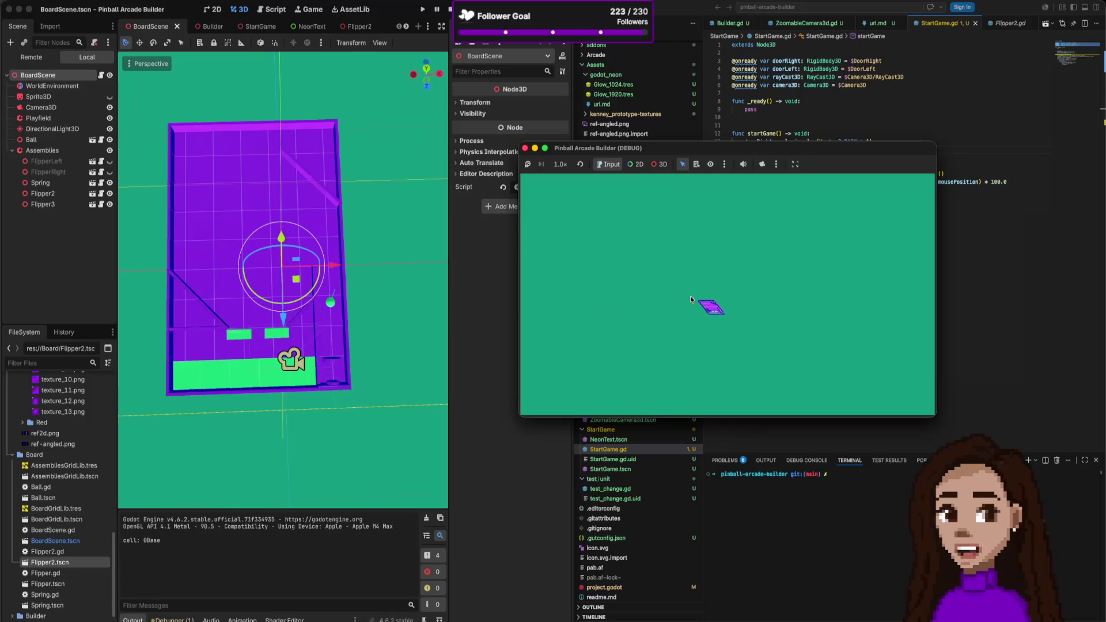
pyautogui.click(89, 252)
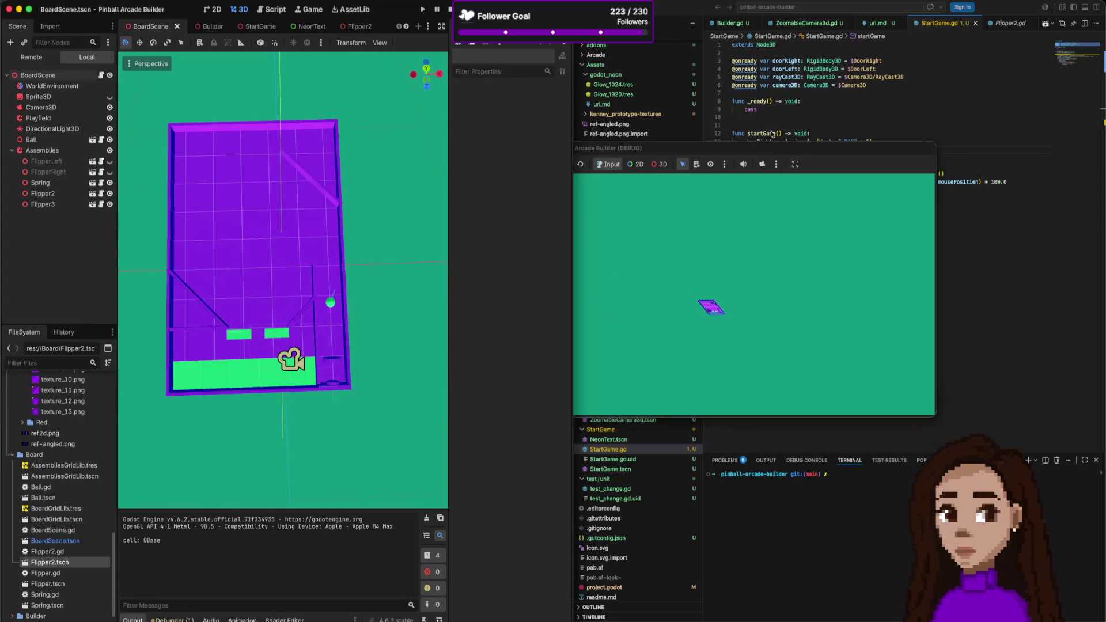
pyautogui.click(703, 315)
pyautogui.scroll(4, 700, 314)
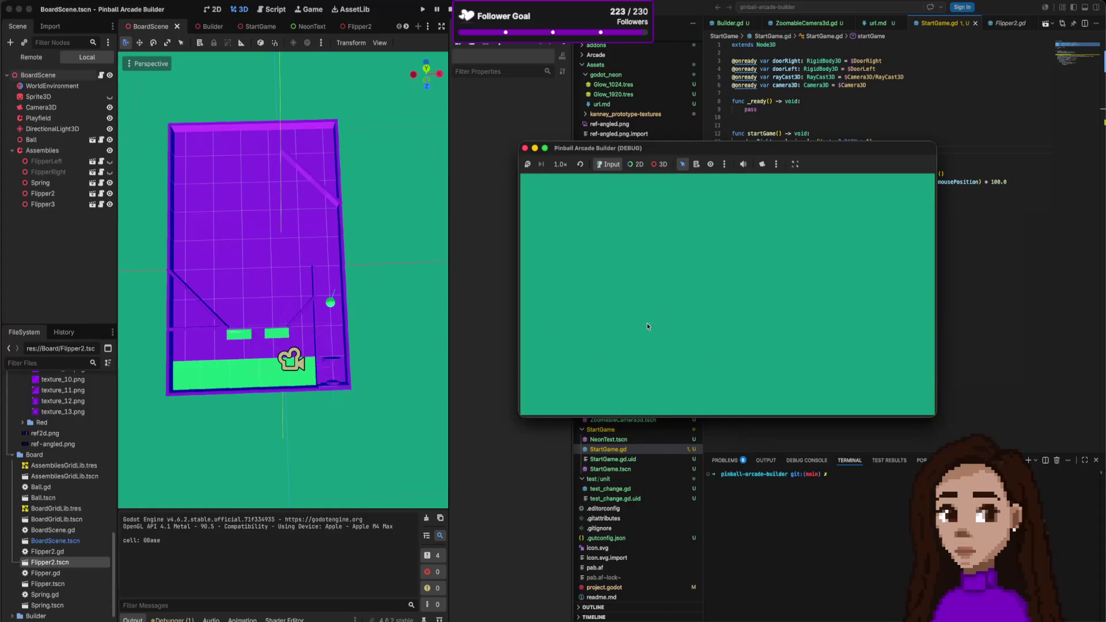
pyautogui.scroll(-3, 622, 334)
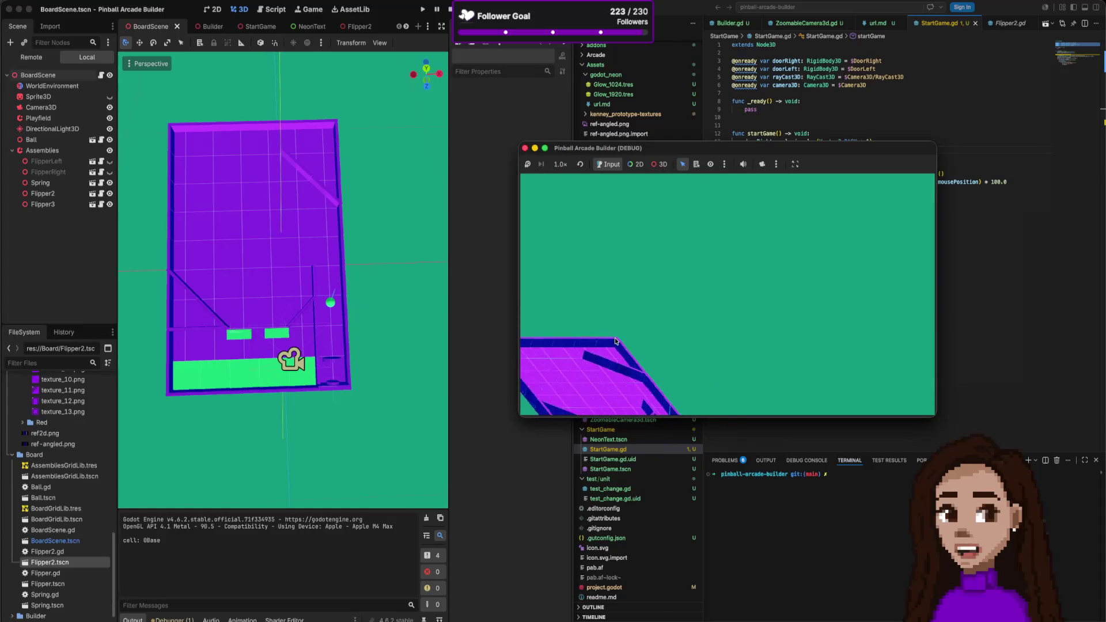
pyautogui.scroll(-5, 615, 341)
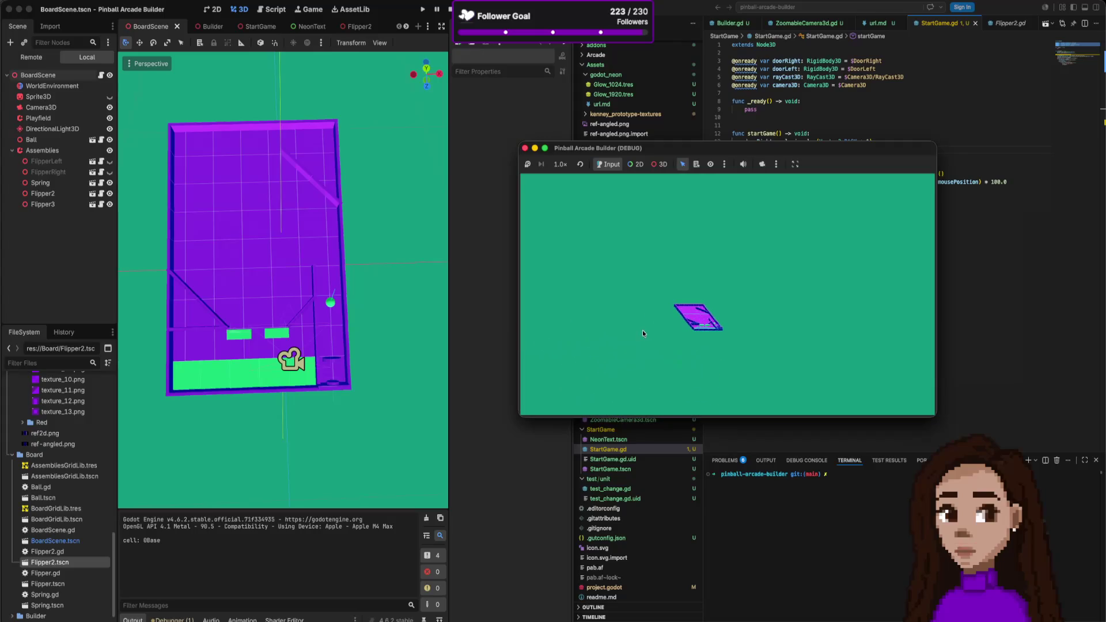
pyautogui.scroll(2, 680, 317)
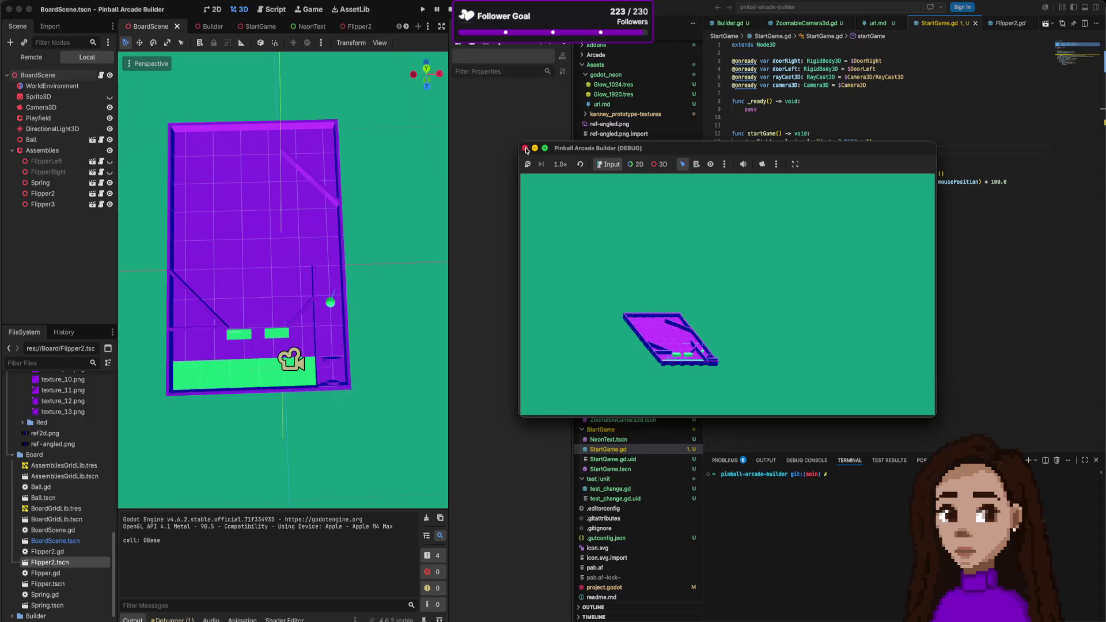
pyautogui.click(525, 149)
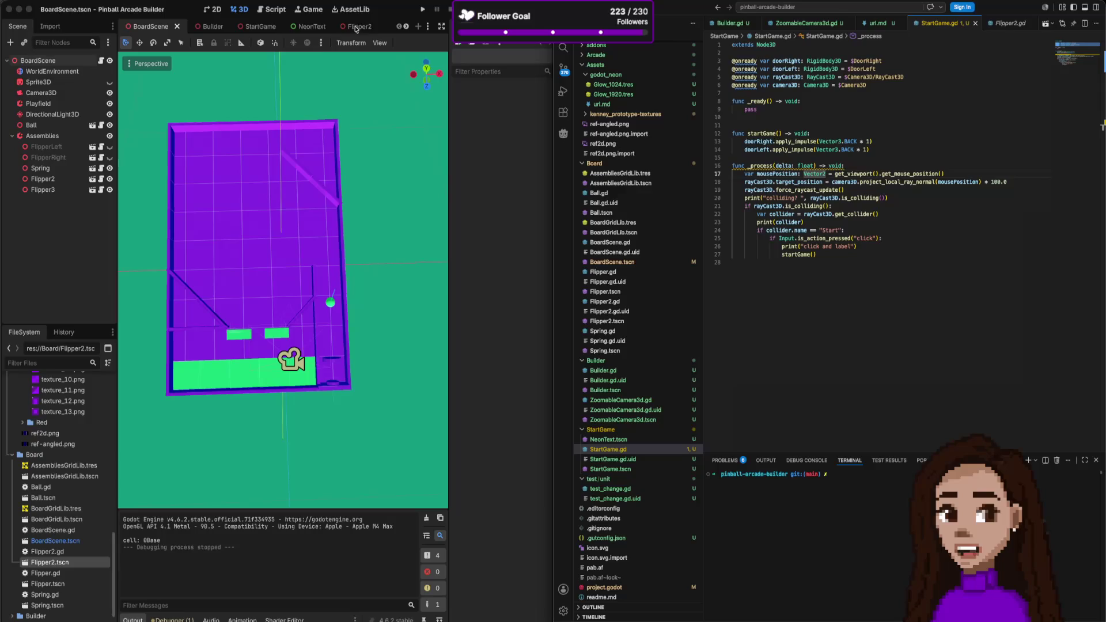
# Step: Reopen the Arcade scene tab, briefly switching desktop spaces and back
pyautogui.scroll(-1, 356, 27)
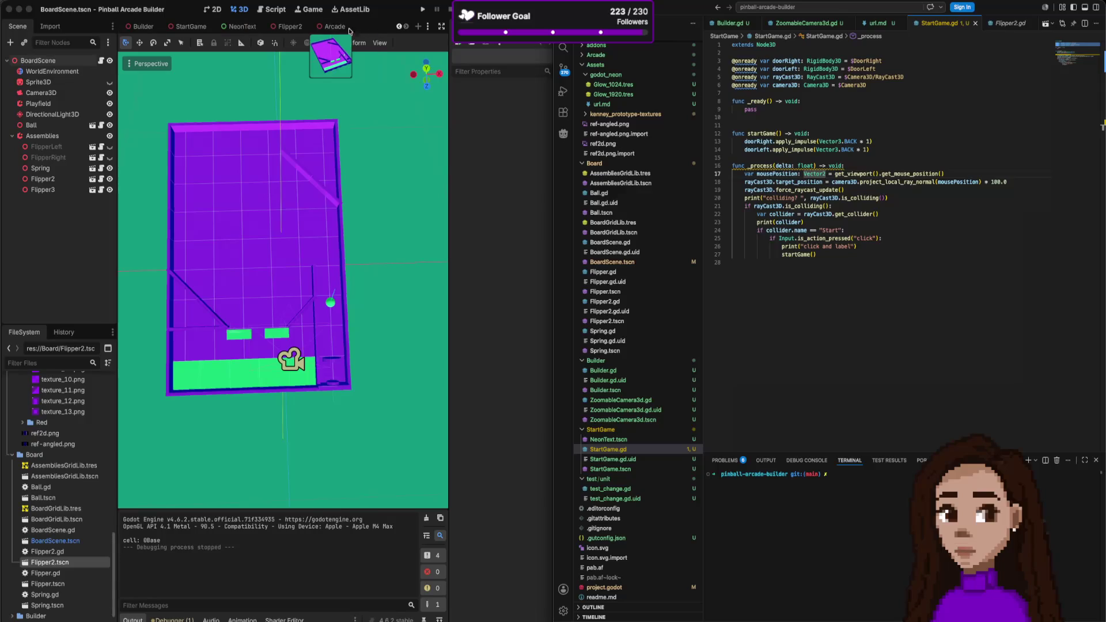
pyautogui.click(337, 27)
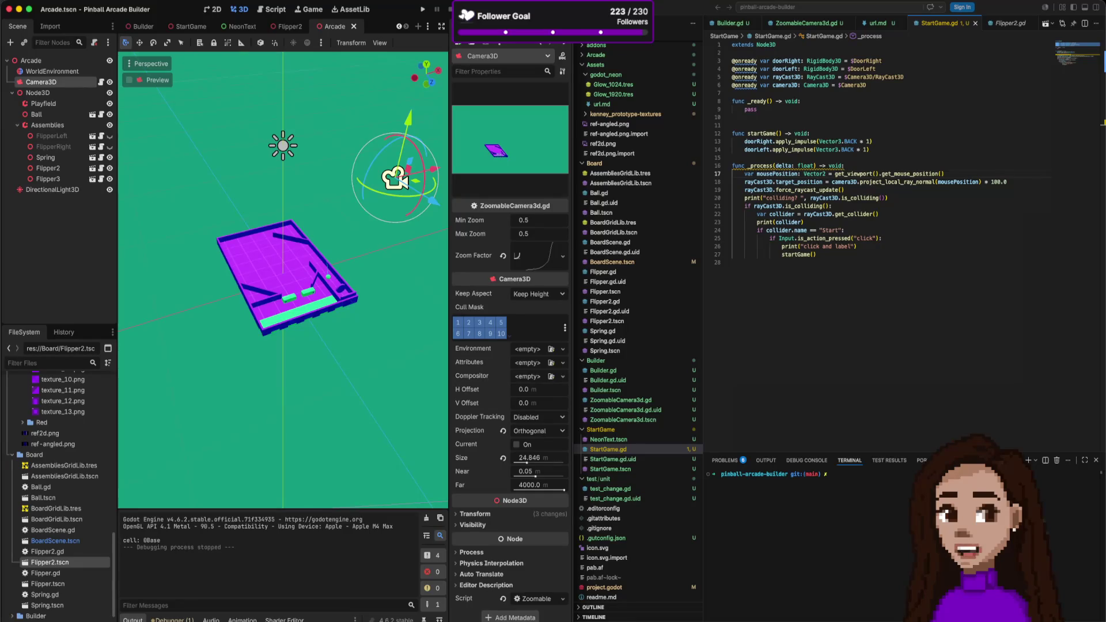
pyautogui.hotkey('ctrl', 'Left')
pyautogui.hotkey('ctrl', 'Right')
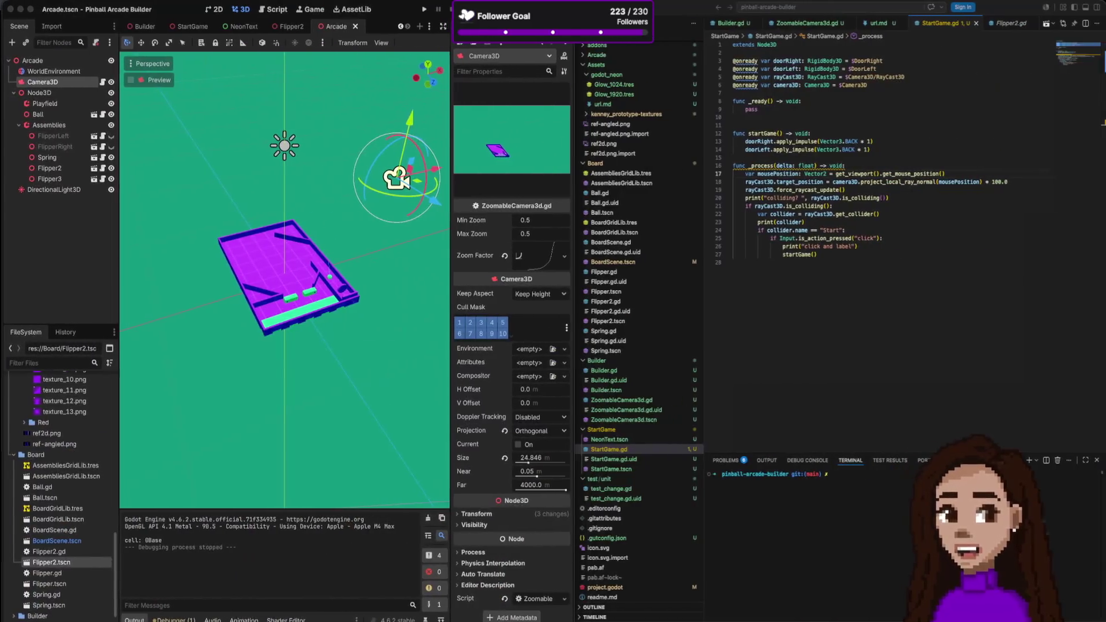